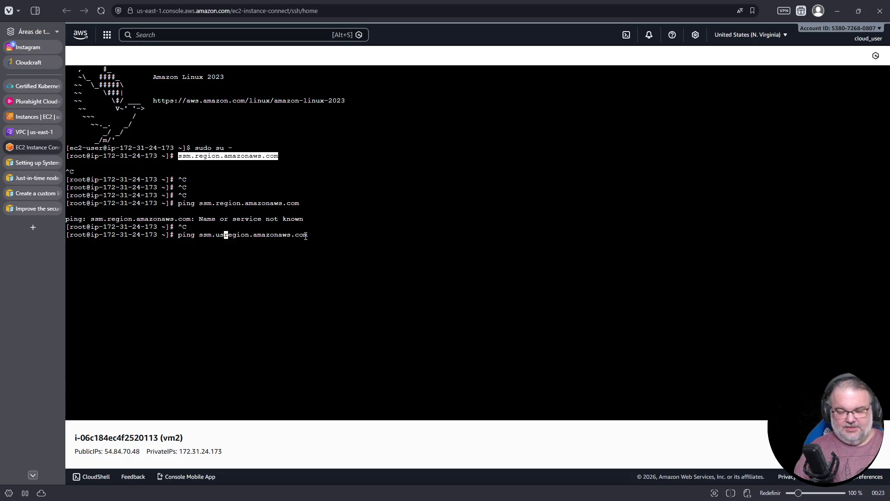
# Ping ssm.us-east-1.amazonaws.com from the instance shell, then stop the ping
pyautogui.press('Return')
pyautogui.moveTo(208, 241); pyautogui.dragTo(308, 233)
pyautogui.hotkey('ctrl', 'c')
# Copy the SSM host name and paste it at the shell prompt
pyautogui.rightClick(300, 234)
pyautogui.rightClick(372, 194)
pyautogui.press('Escape')
pyautogui.rightClick(298, 234)
pyautogui.press('Escape')
pyautogui.rightClick(381, 179)
pyautogui.click(434, 273)
pyautogui.hotkey('ctrl', 'v')
pyautogui.press('Home')
pyautogui.write('curl https://')
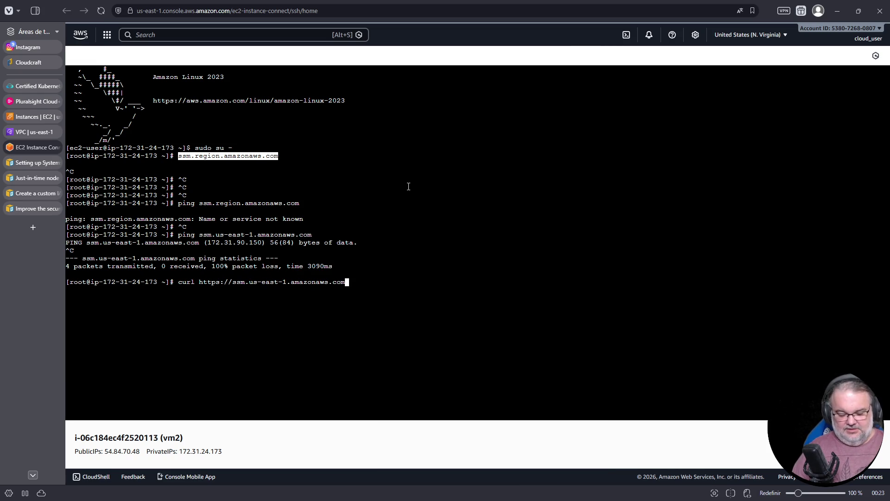
pyautogui.write('-v')
pyautogui.press('Return')
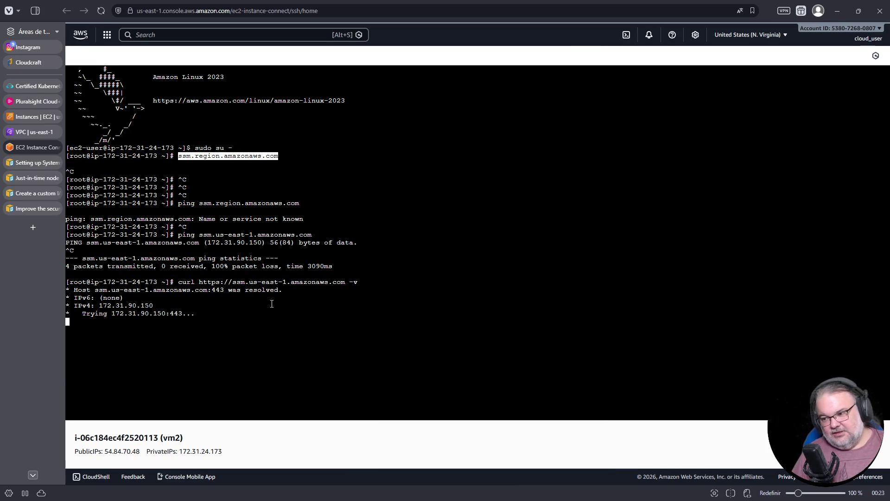
pyautogui.tripleClick(124, 317)
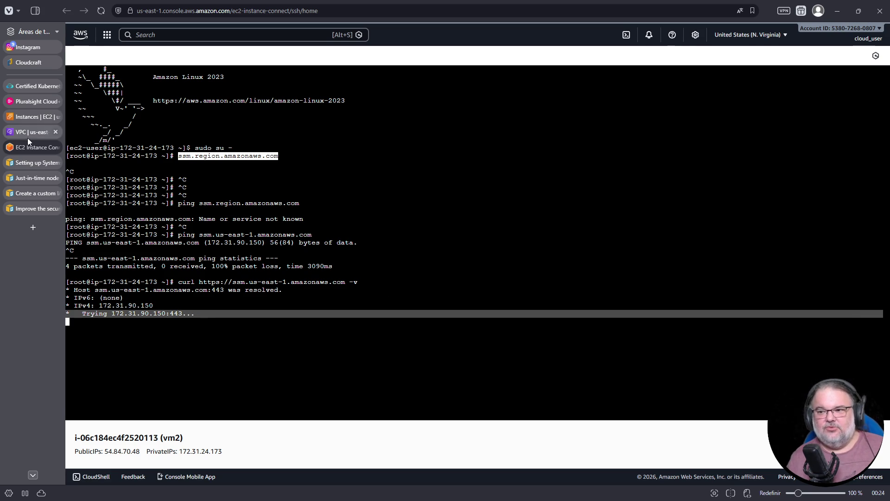
pyautogui.click(33, 118)
# Clear the Endpoints ID filter and refresh to list all the SSM endpoints
pyautogui.click(43, 125)
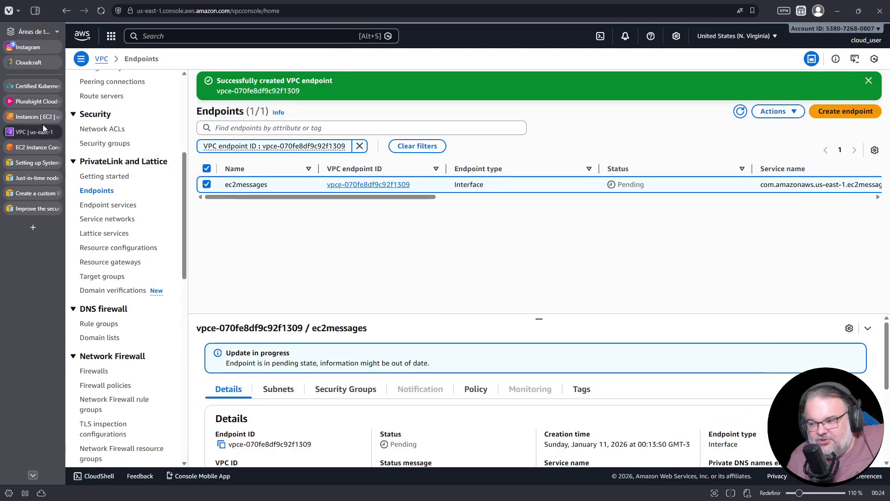
pyautogui.scroll(-3, 139, 278)
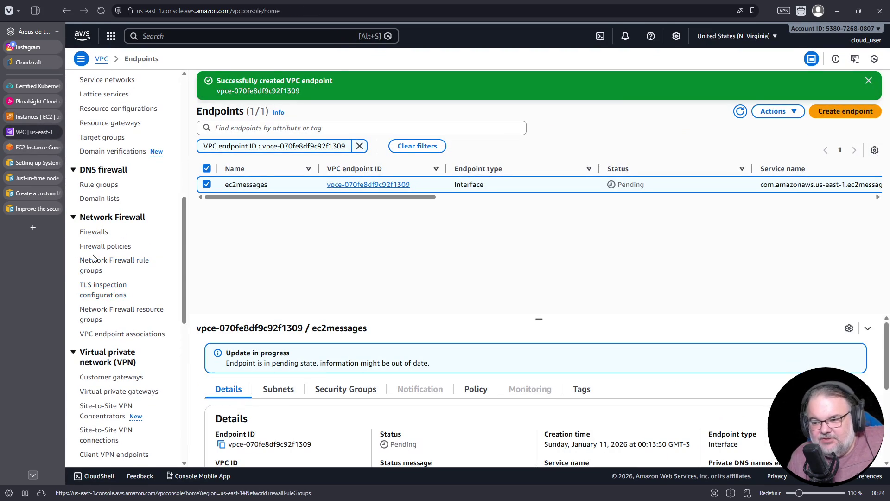
pyautogui.scroll(-2, 93, 258)
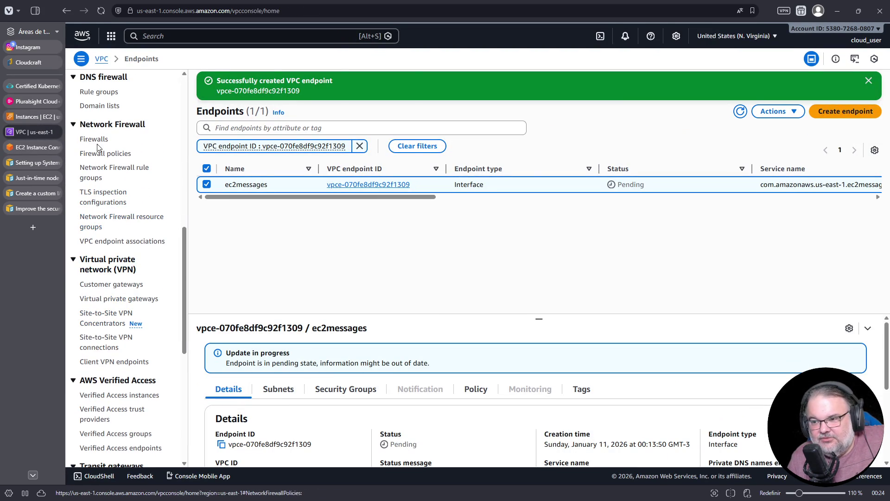
pyautogui.scroll(-3, 143, 309)
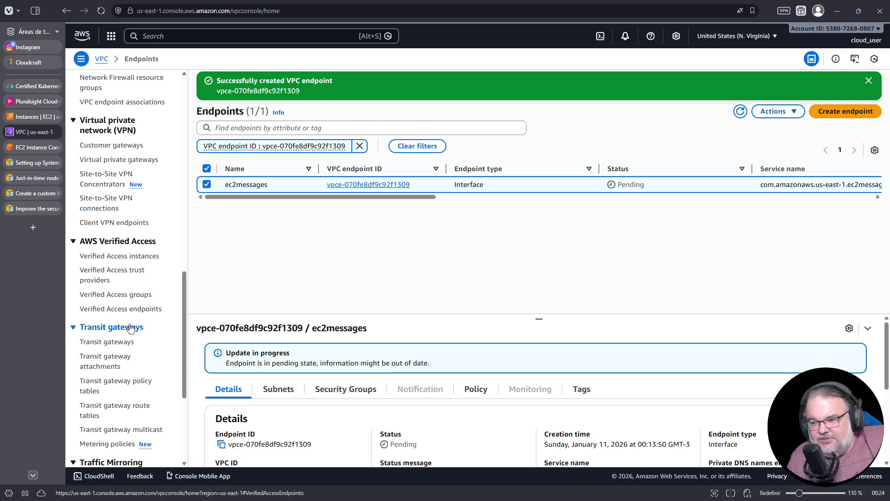
pyautogui.scroll(-4, 131, 322)
pyautogui.scroll(15, 125, 306)
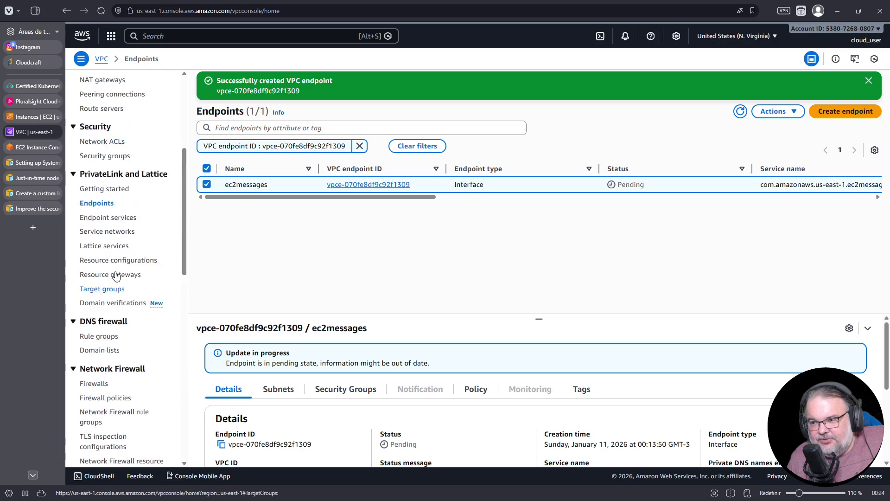
pyautogui.click(110, 281)
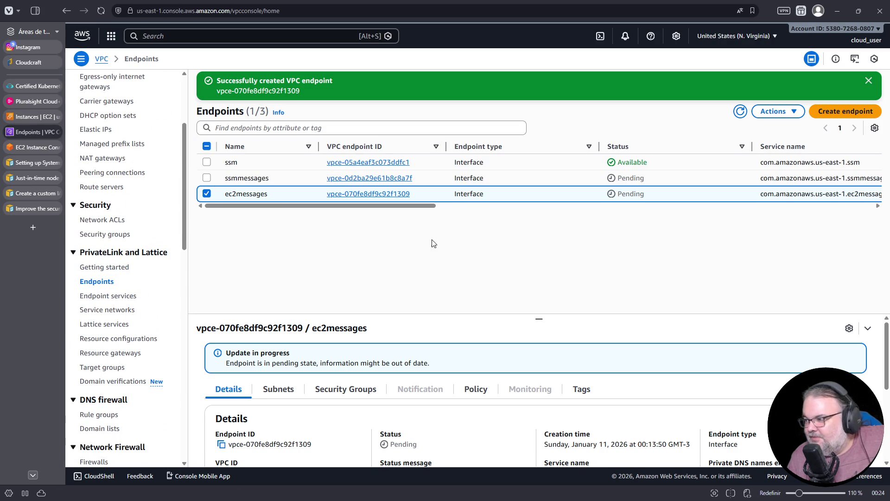
pyautogui.click(739, 112)
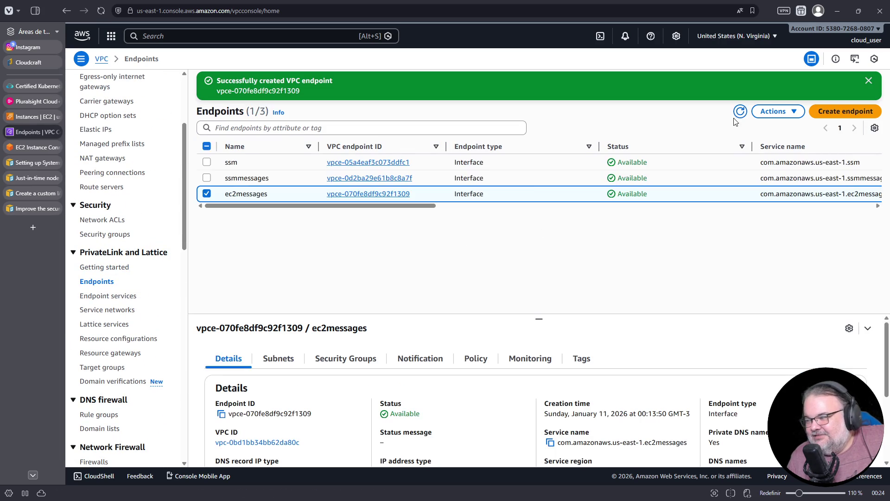
# Check the ec2messages, ssmmessages and ssm endpoints' security groups, then open sg-0b927bea80bedeee3
pyautogui.click(343, 359)
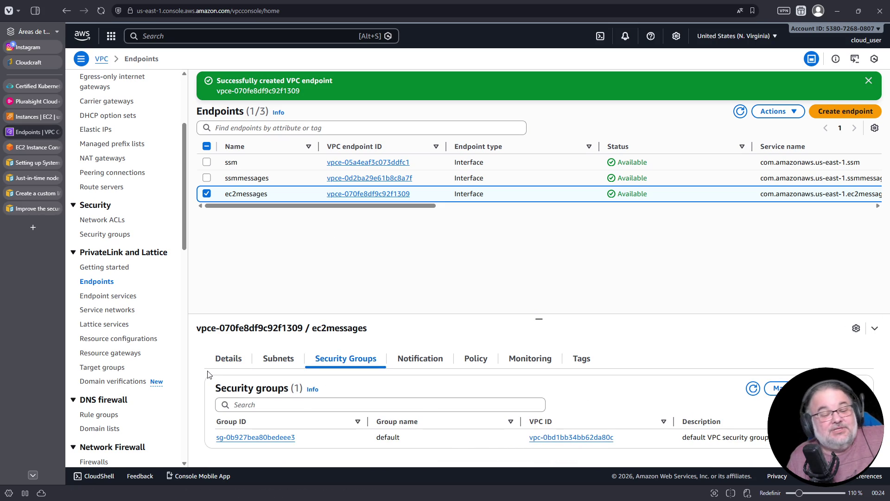
pyautogui.click(206, 194)
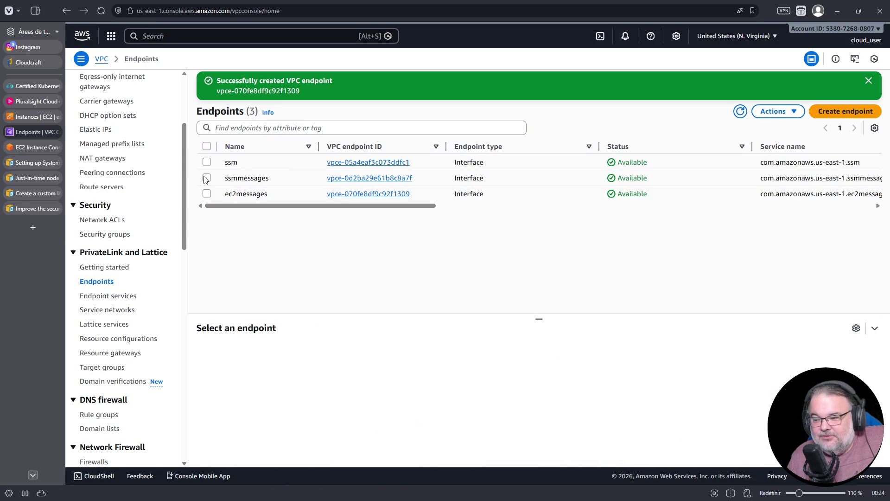
pyautogui.click(206, 178)
pyautogui.click(363, 367)
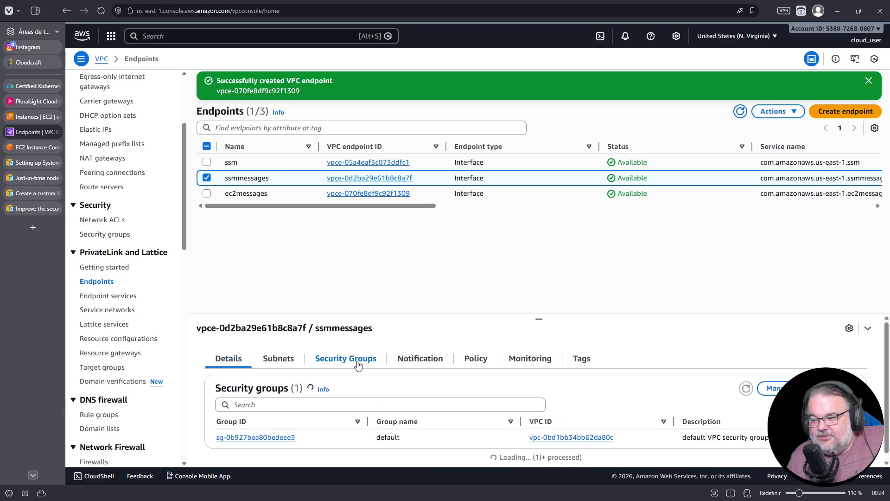
pyautogui.click(206, 178)
pyautogui.click(206, 162)
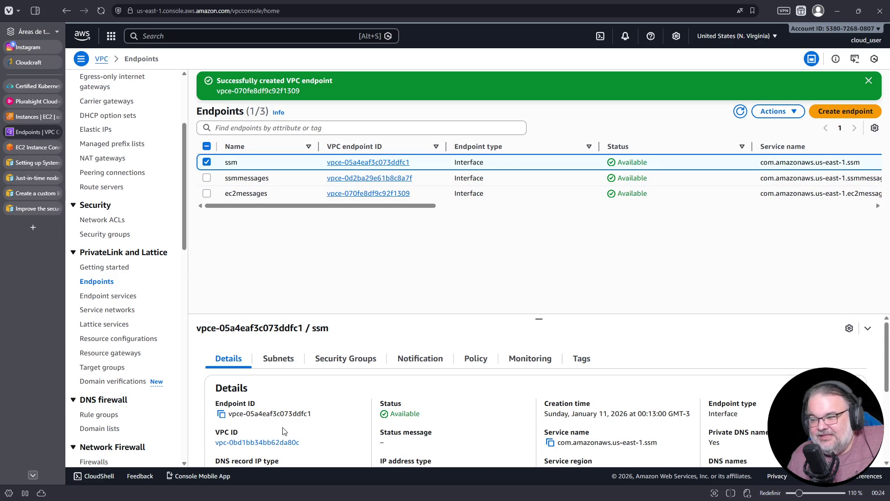
pyautogui.click(362, 367)
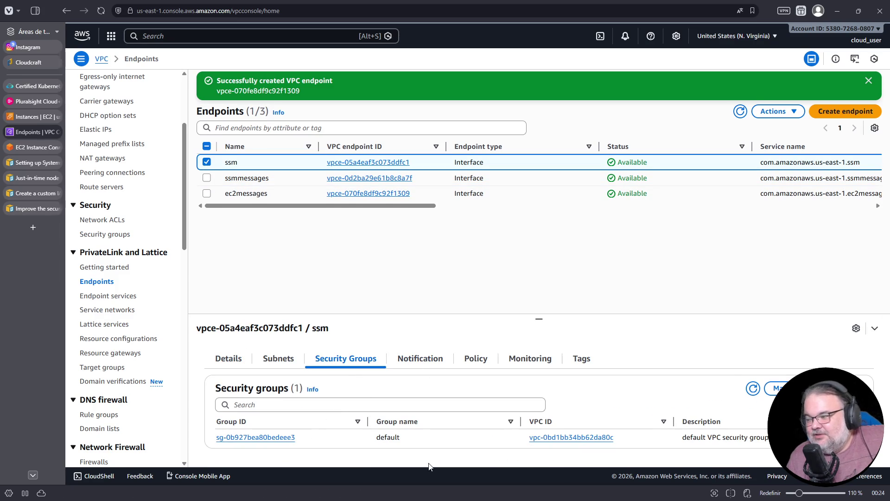
pyautogui.click(269, 438)
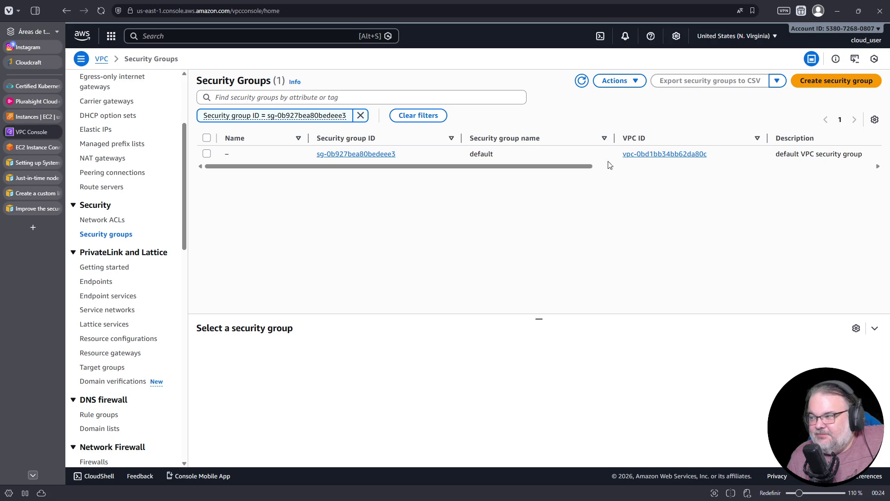
# Open the default security group's details to review its rules
pyautogui.click(358, 154)
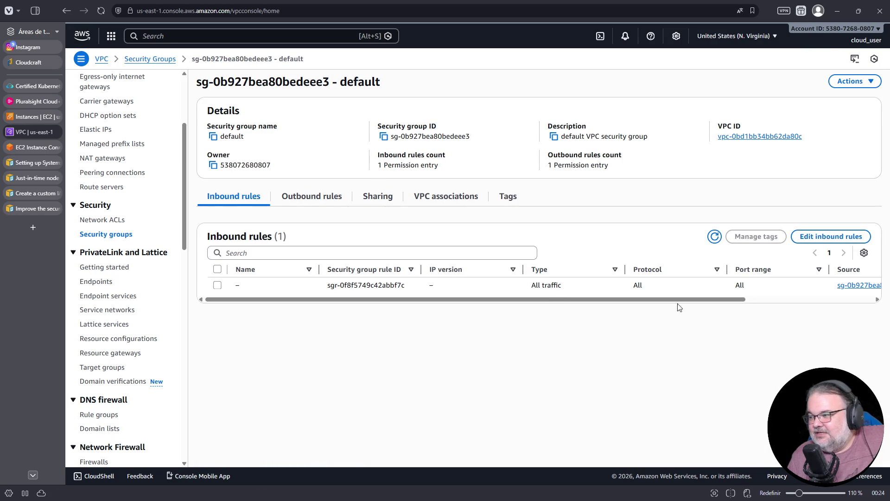
pyautogui.moveTo(631, 306); pyautogui.dragTo(794, 309)
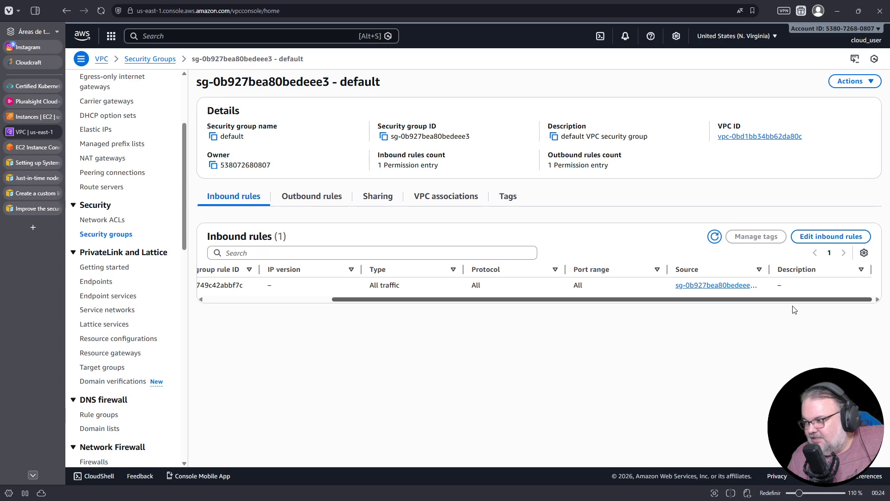
pyautogui.moveTo(795, 310)
pyautogui.mouseDown()
pyautogui.moveTo(642, 308)
pyautogui.moveTo(769, 310)
pyautogui.mouseUp()
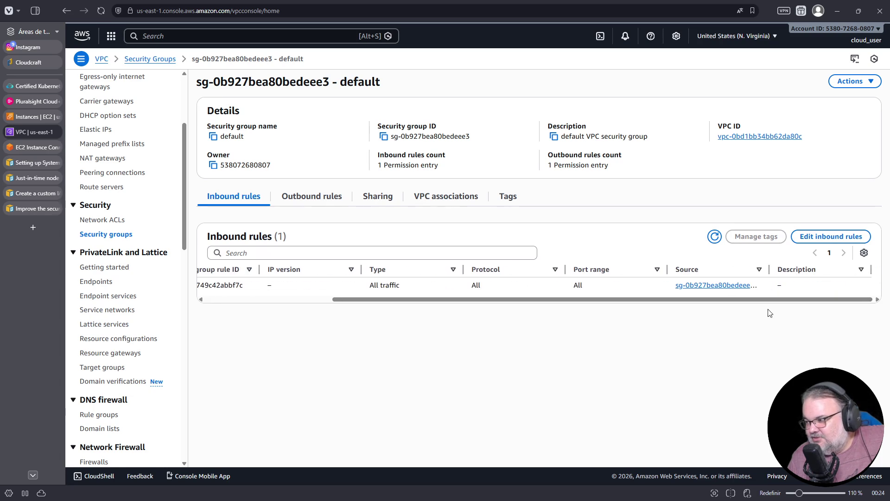
pyautogui.moveTo(770, 265)
pyautogui.mouseDown()
pyautogui.moveTo(816, 267)
pyautogui.moveTo(798, 268)
pyautogui.mouseUp()
pyautogui.moveTo(767, 302); pyautogui.dragTo(561, 307)
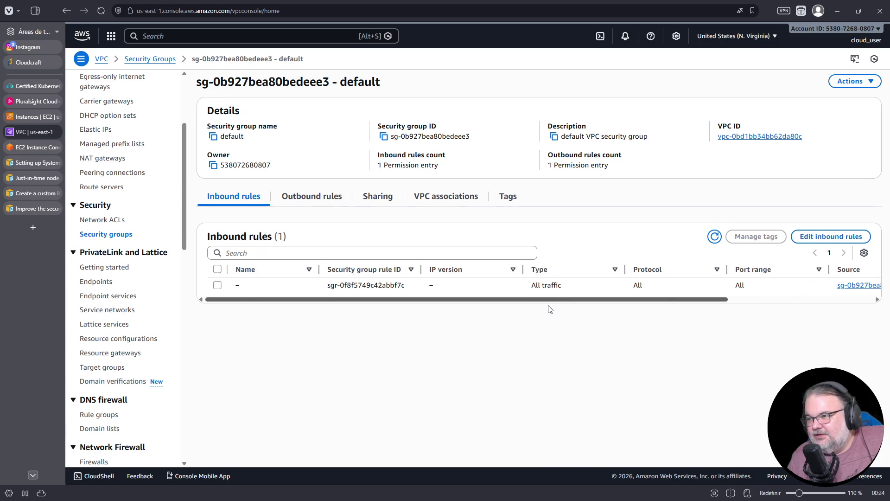
# Add a new inbound rule of type HTTPS (port 443)
pyautogui.click(830, 237)
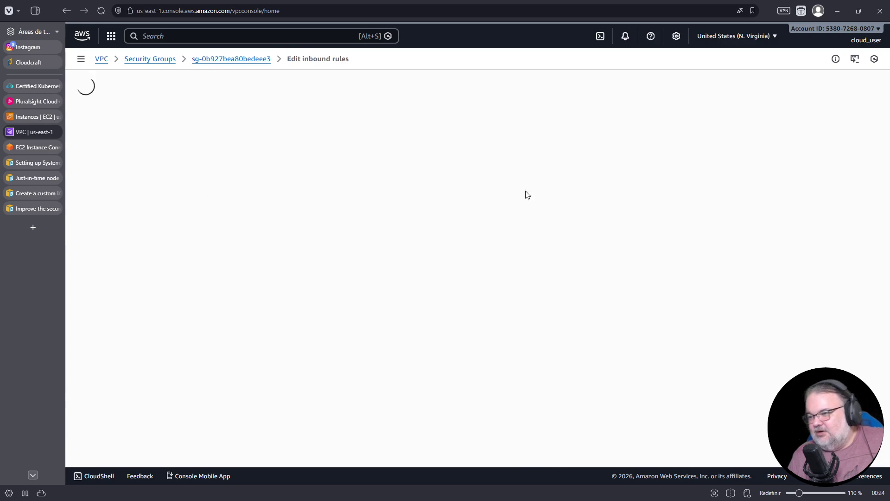
pyautogui.click(116, 199)
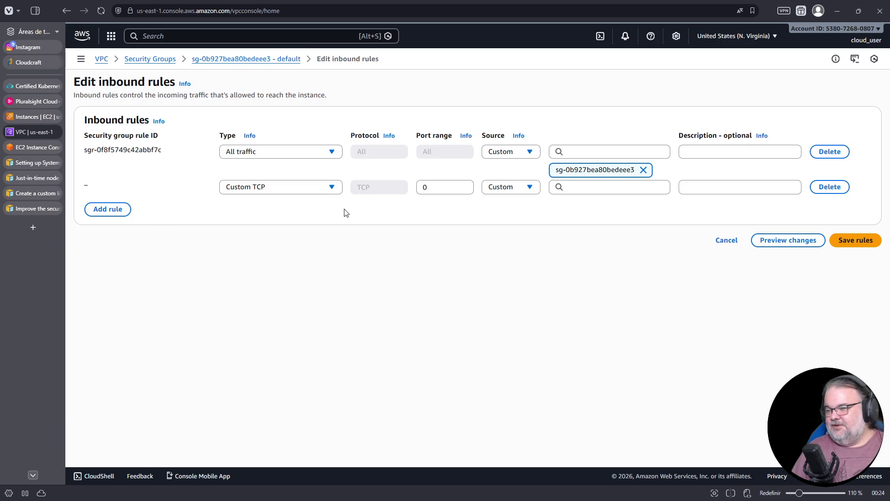
pyautogui.click(280, 190)
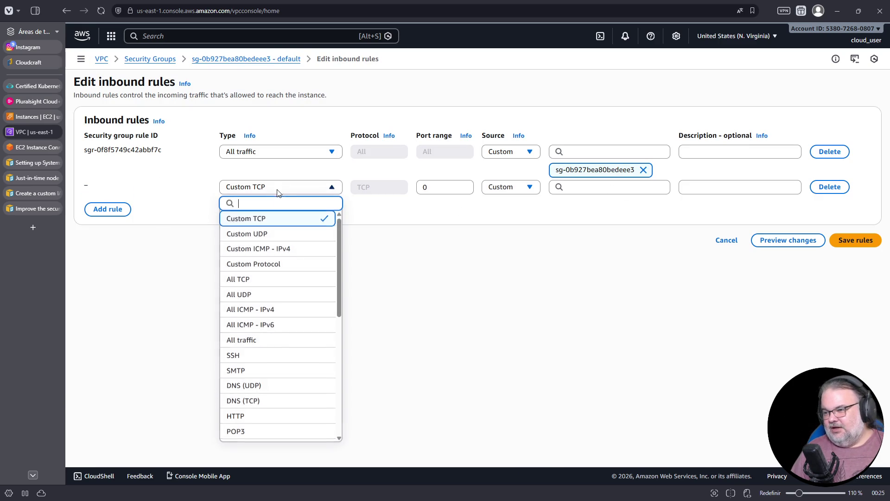
pyautogui.scroll(-1, 250, 408)
pyautogui.click(246, 431)
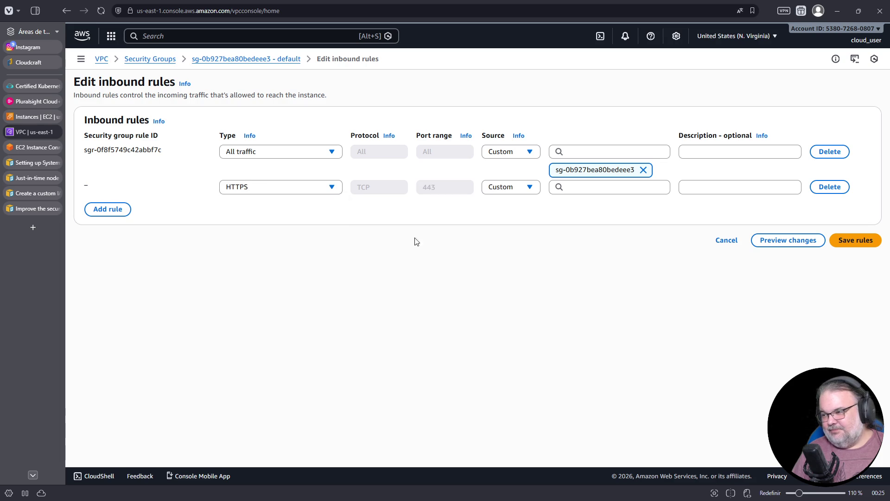
# Browse the HTTPS rule's source choices but leave the source unset
pyautogui.click(607, 187)
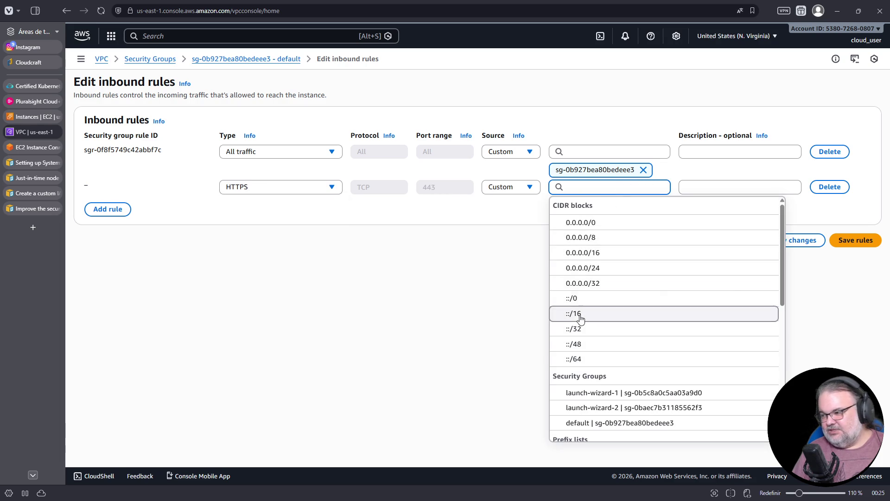
pyautogui.scroll(-5, 616, 291)
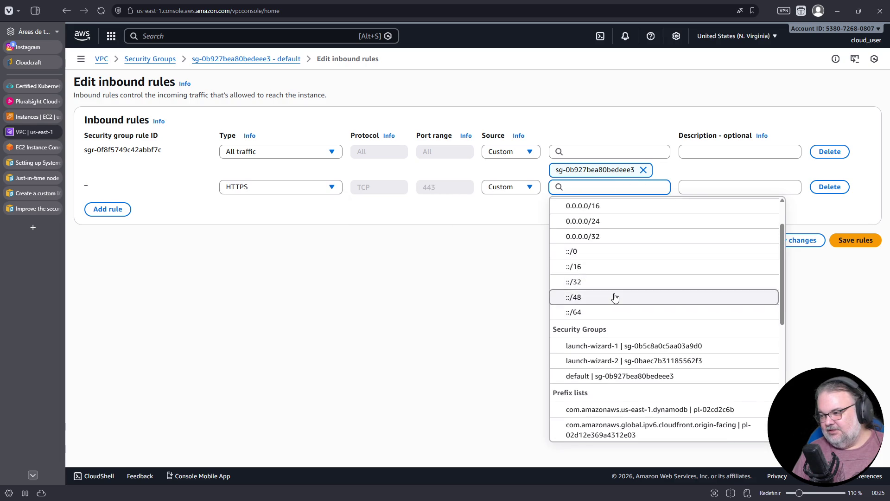
pyautogui.scroll(-3, 589, 313)
pyautogui.scroll(8, 589, 313)
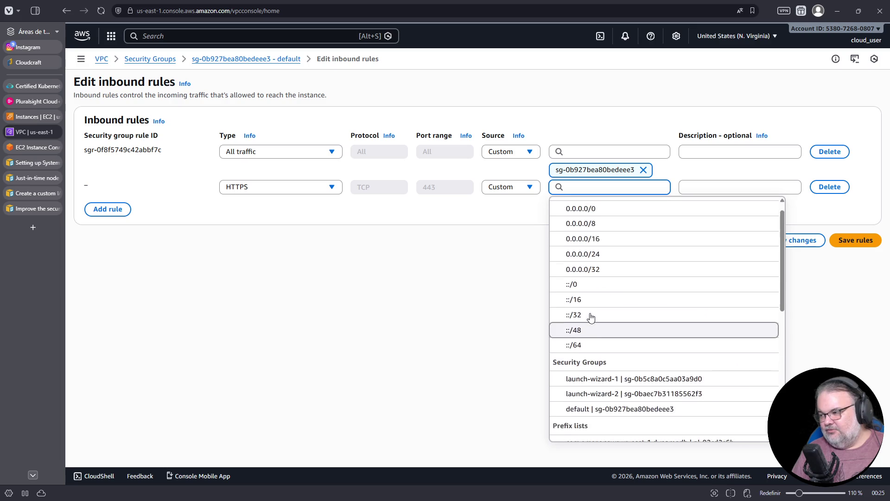
pyautogui.click(455, 343)
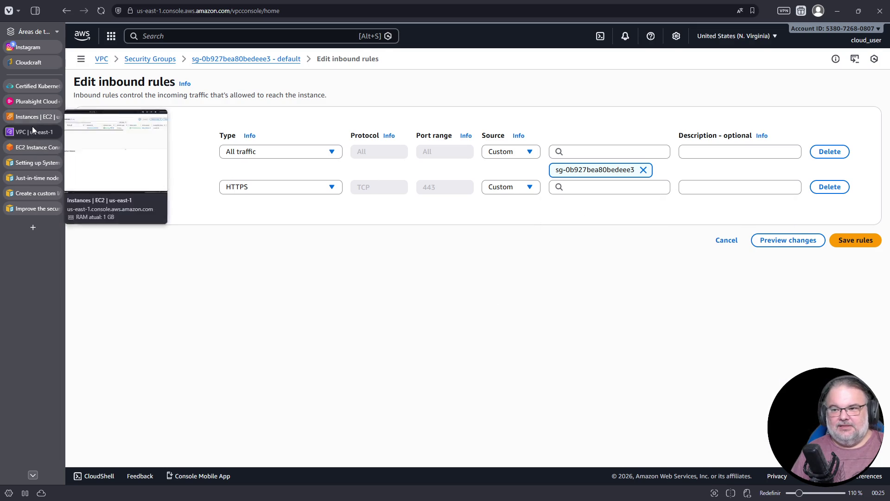
pyautogui.click(32, 147)
pyautogui.click(35, 116)
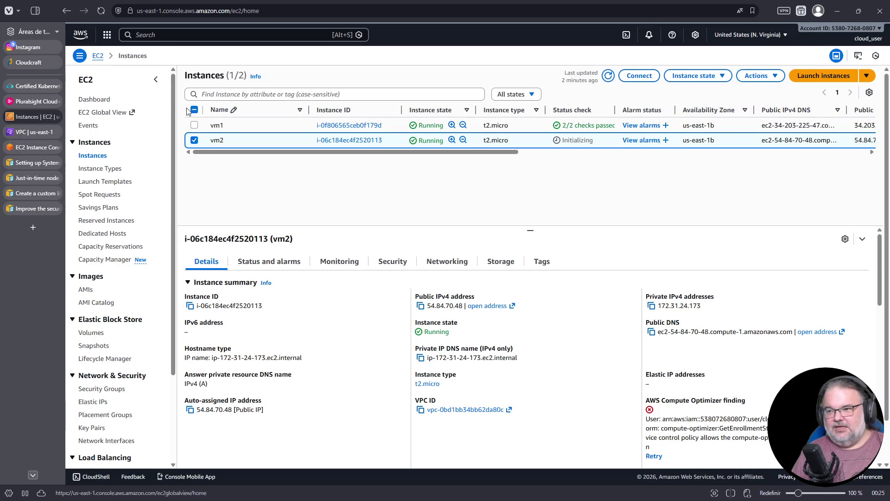
# Look up the VPC in Your VPCs and copy its IPv4 CIDR 172.31.0.0/16
pyautogui.click(156, 35)
pyautogui.write('vpc')
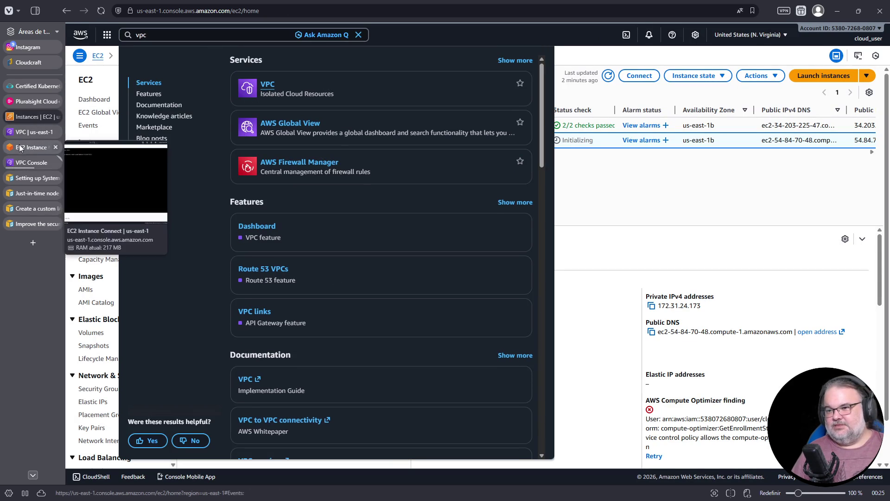
pyautogui.click(46, 163)
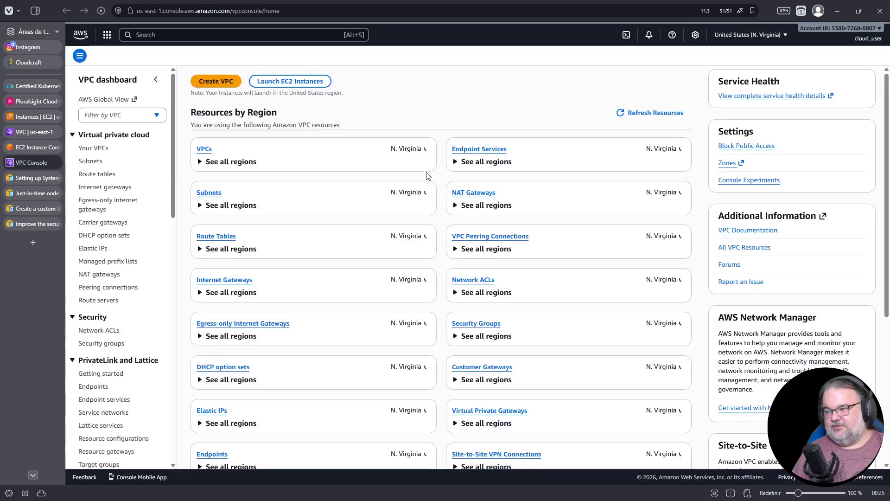
pyautogui.click(425, 149)
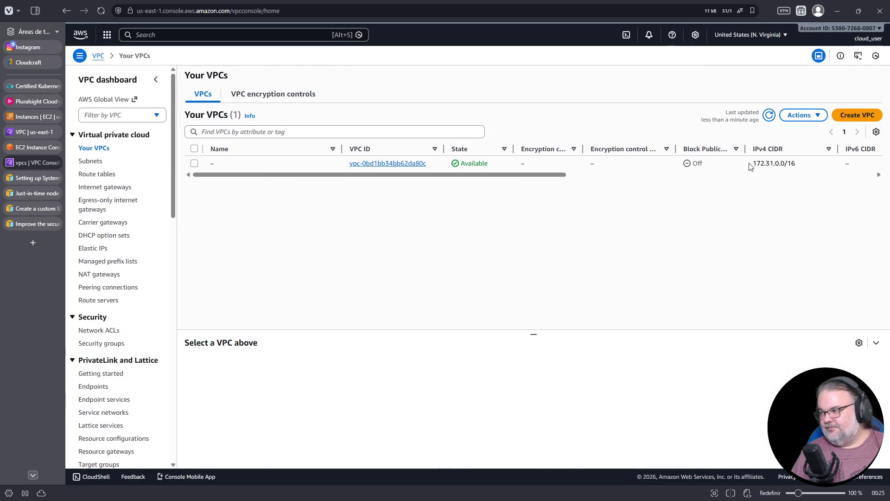
pyautogui.click(773, 163)
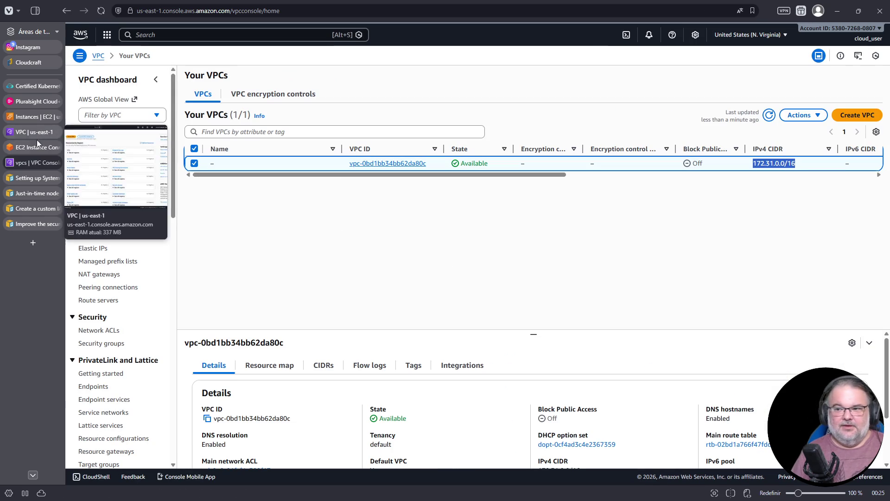
pyautogui.click(33, 146)
pyautogui.click(35, 117)
pyautogui.click(35, 115)
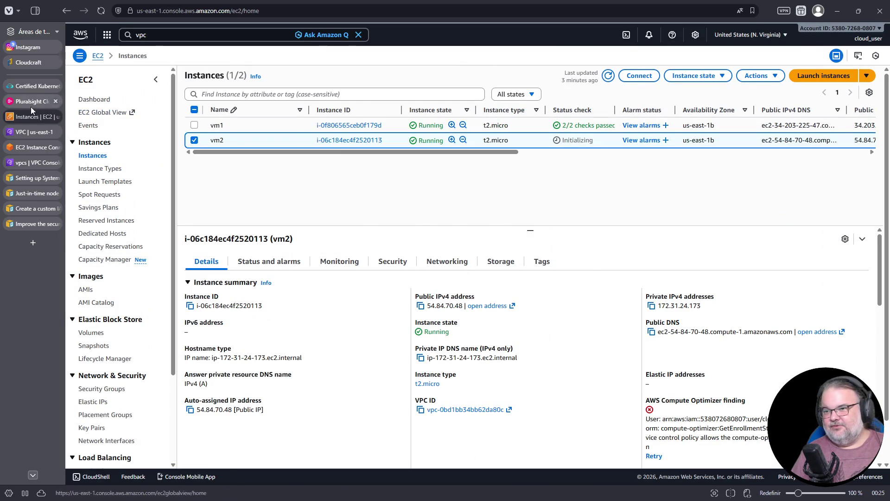
pyautogui.click(30, 106)
pyautogui.click(29, 88)
pyautogui.click(28, 132)
pyautogui.click(28, 121)
pyautogui.click(29, 147)
pyautogui.click(28, 163)
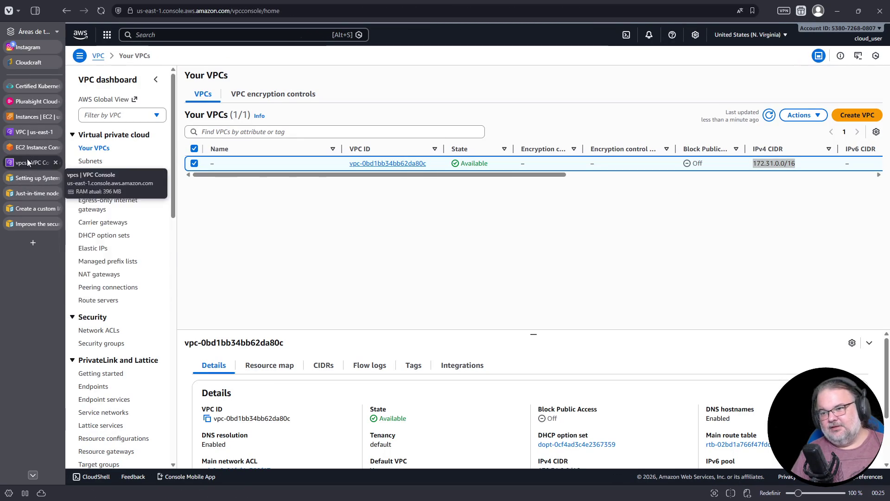
# Set the HTTPS rule's source to 172.31.0.0/16 and save the inbound rules
pyautogui.click(27, 147)
pyautogui.click(27, 132)
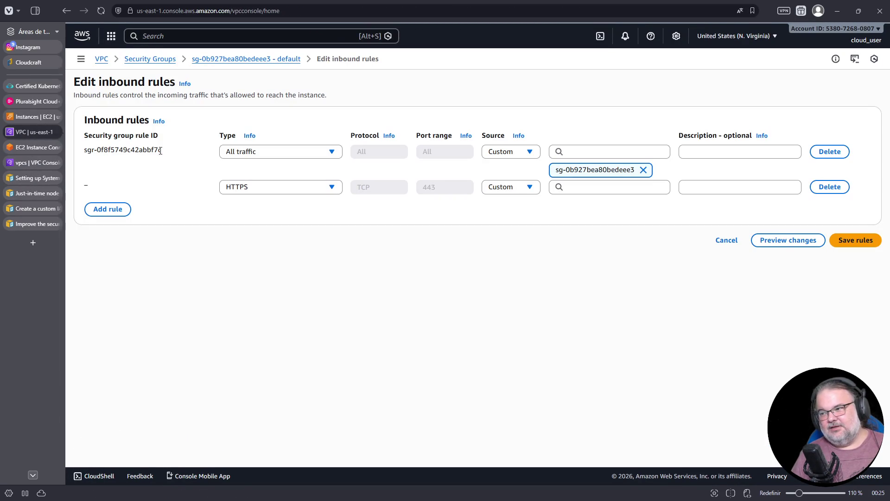
pyautogui.click(626, 185)
pyautogui.hotkey('ctrl', 'v')
pyautogui.press('Return')
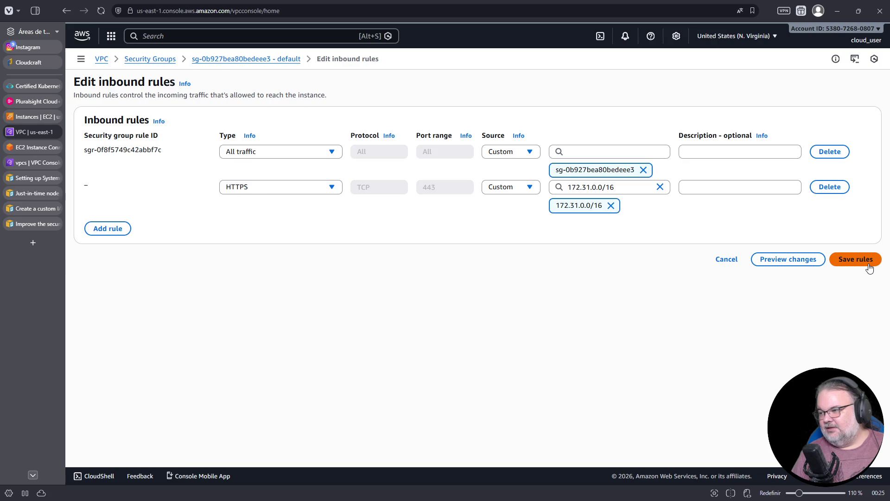
pyautogui.click(868, 264)
pyautogui.click(31, 146)
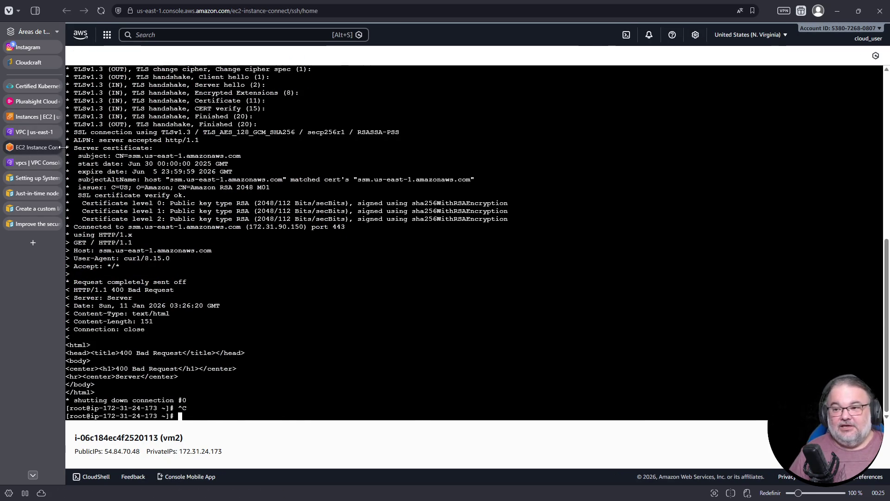
# Select only vm1 and reboot it via Instance state > Reboot instance
pyautogui.click(26, 116)
pyautogui.click(199, 140)
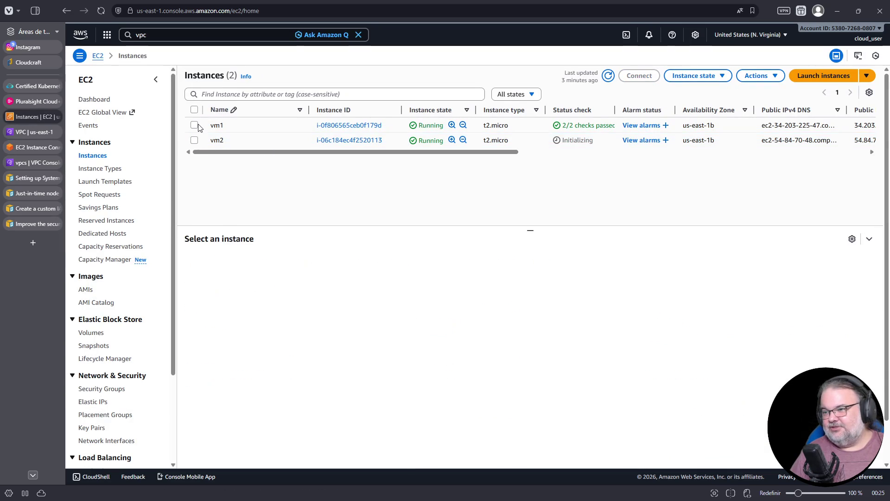
pyautogui.click(199, 126)
pyautogui.click(704, 77)
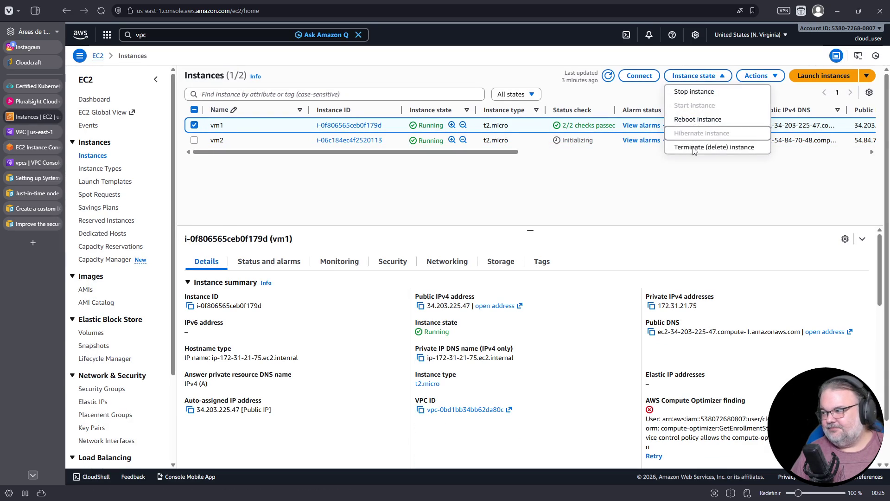
pyautogui.click(698, 119)
pyautogui.click(694, 298)
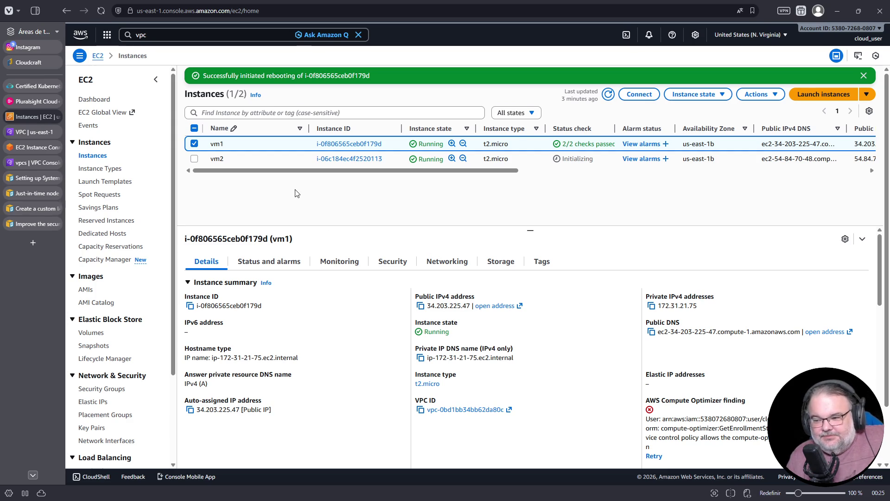
pyautogui.click(40, 224)
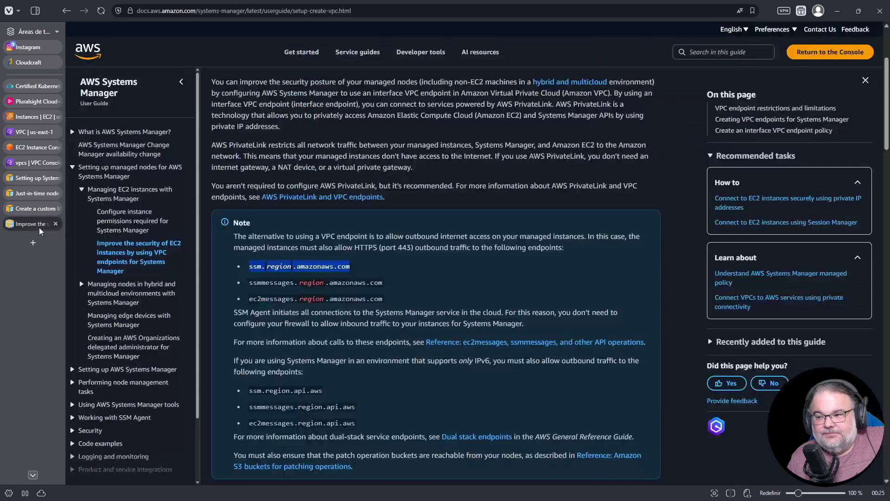
# Close the custom IAM role guide and other Systems Manager docs, returning to EC2 Instances
pyautogui.scroll(-15, 337, 367)
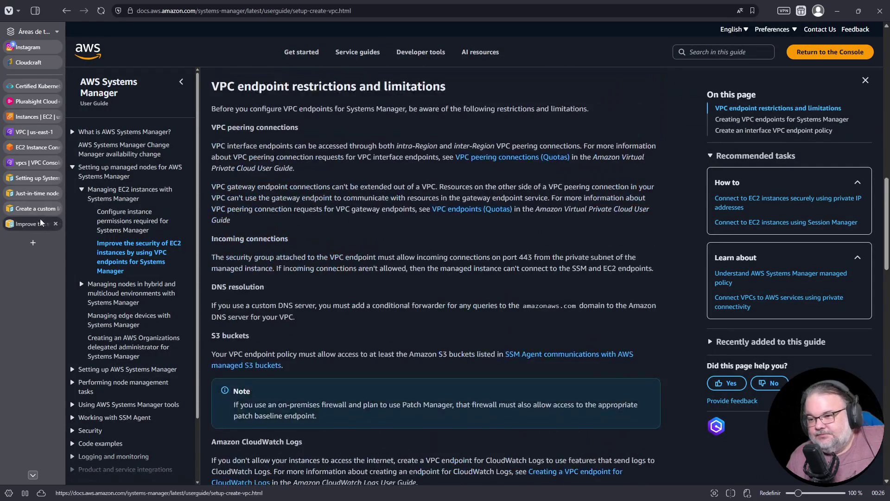
pyautogui.click(40, 210)
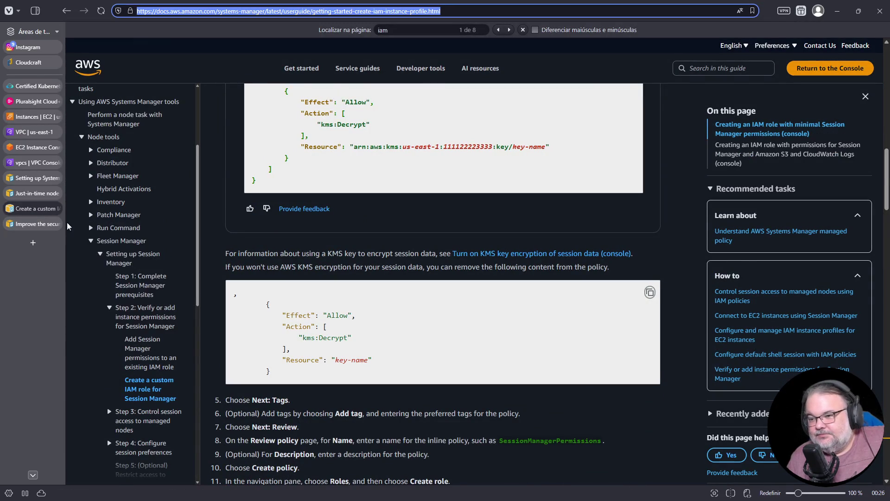
pyautogui.click(54, 209)
pyautogui.click(55, 193)
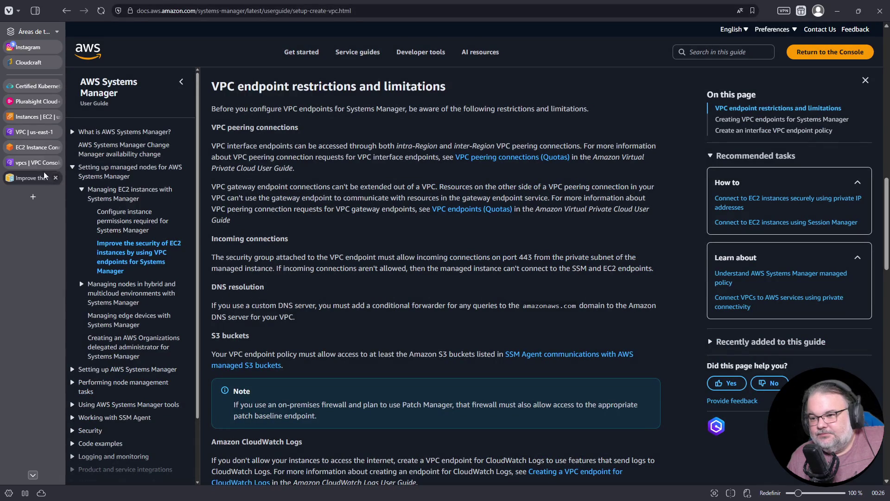
pyautogui.click(55, 178)
pyautogui.click(37, 118)
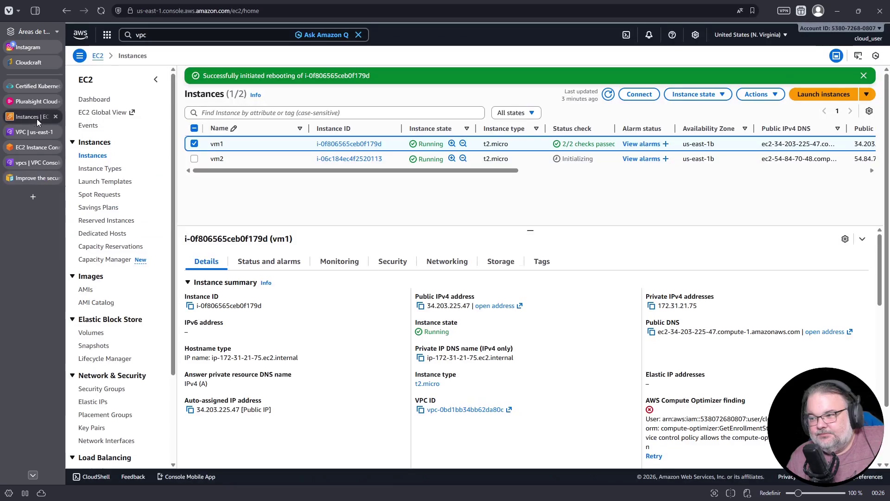
# Refresh Instances and try Session Manager on vm2, finding its SSM agent isn't online
pyautogui.click(604, 96)
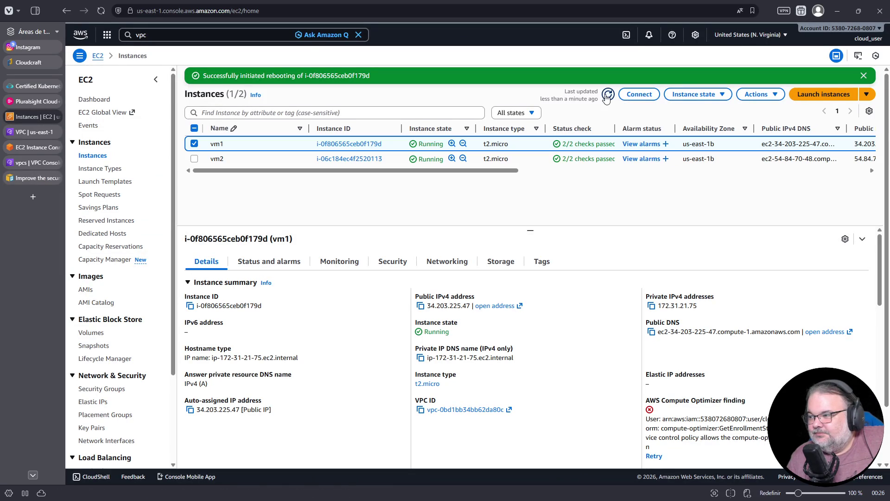
pyautogui.click(194, 144)
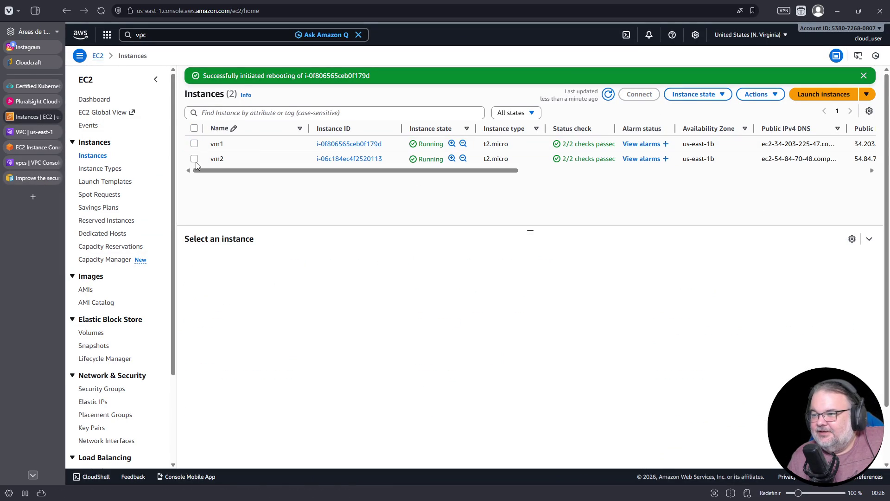
pyautogui.click(194, 159)
pyautogui.click(640, 94)
pyautogui.click(222, 116)
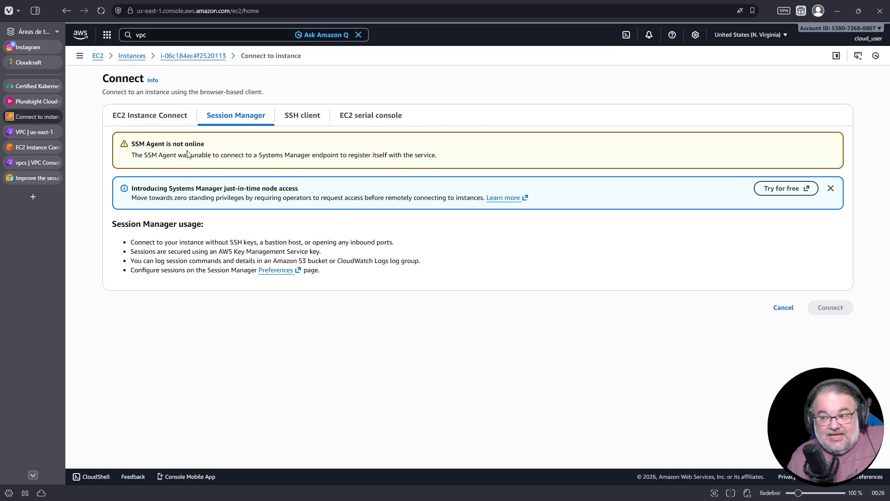
pyautogui.click(160, 116)
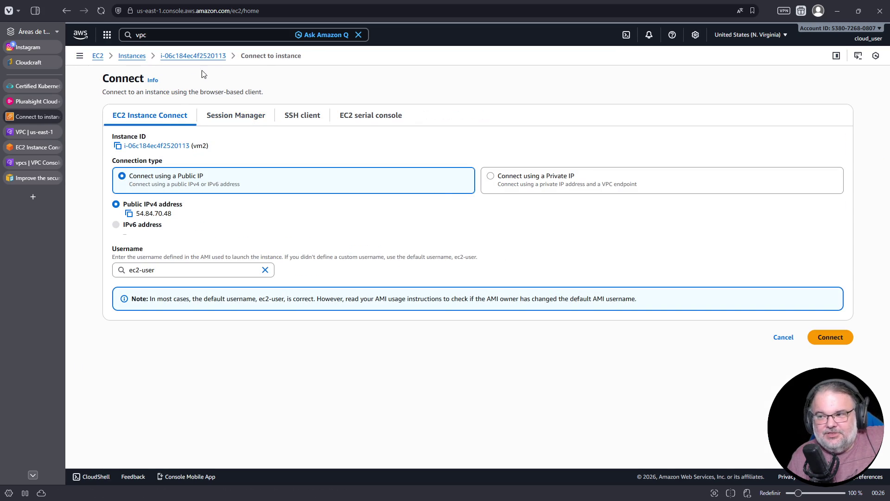
pyautogui.click(208, 56)
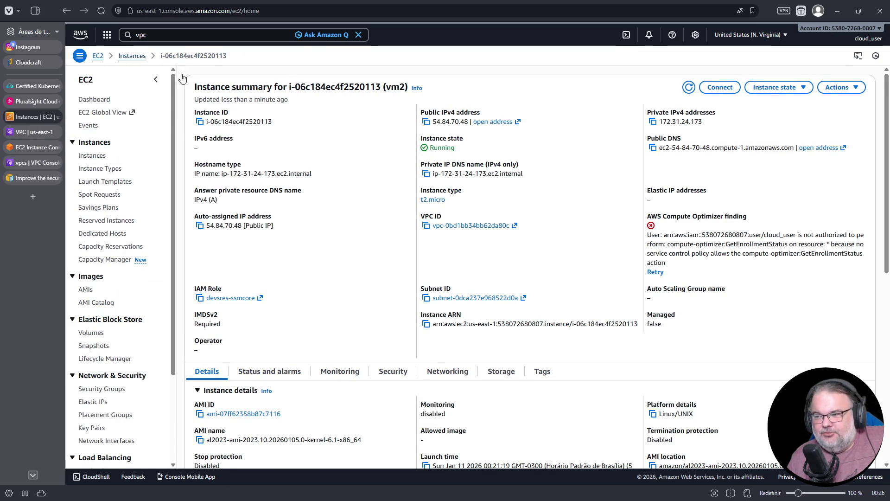
pyautogui.click(132, 55)
# Select vm1 and start a Session Manager connection to it
pyautogui.click(195, 140)
pyautogui.click(194, 125)
pyautogui.click(639, 76)
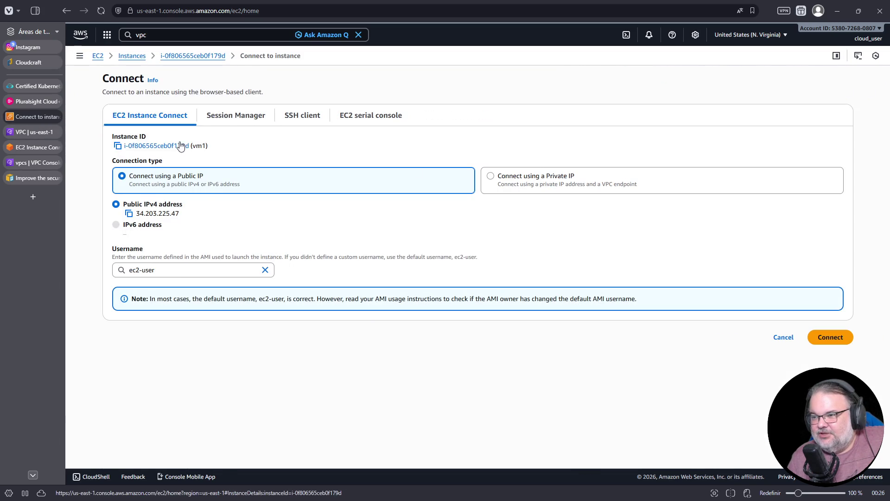
pyautogui.click(235, 116)
pyautogui.click(830, 263)
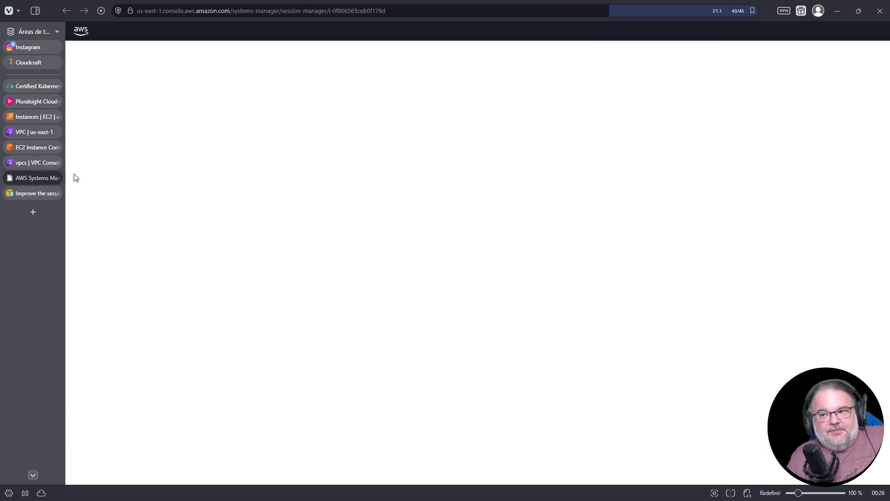
# Close the Session Manager session and select vm2, reviewing its connect options and summary
pyautogui.moveTo(34, 119)
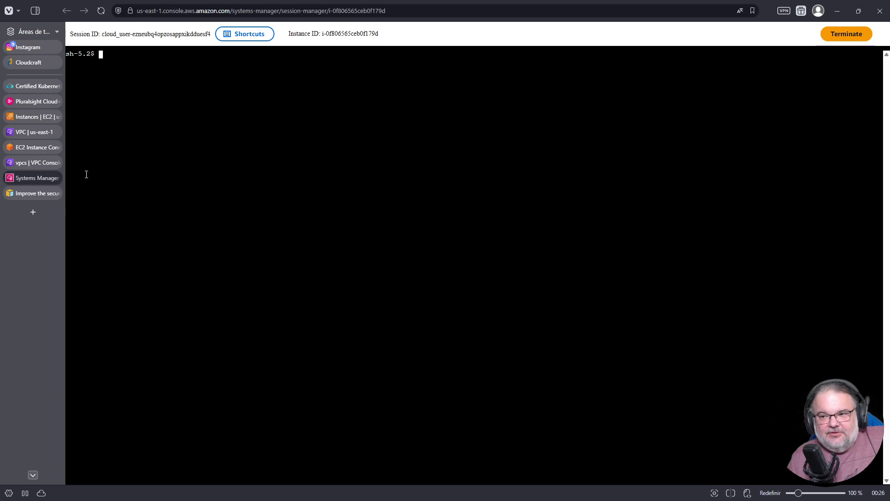
pyautogui.click(56, 178)
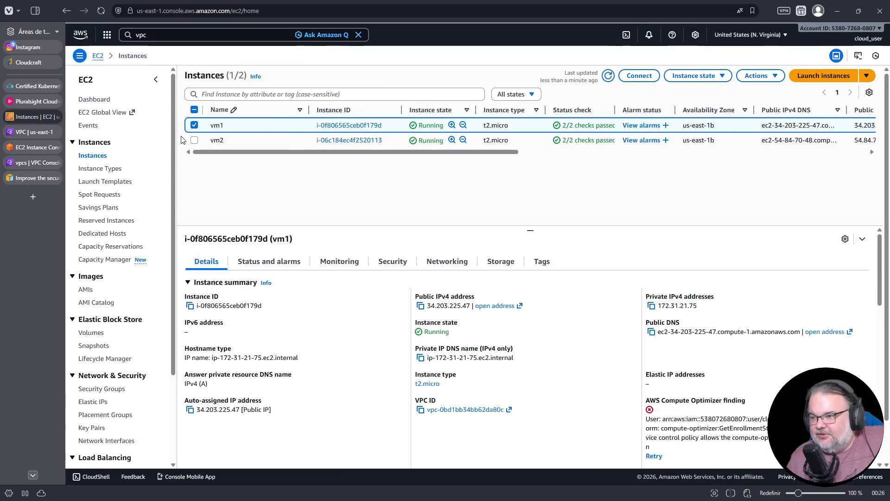
pyautogui.click(601, 136)
pyautogui.click(640, 76)
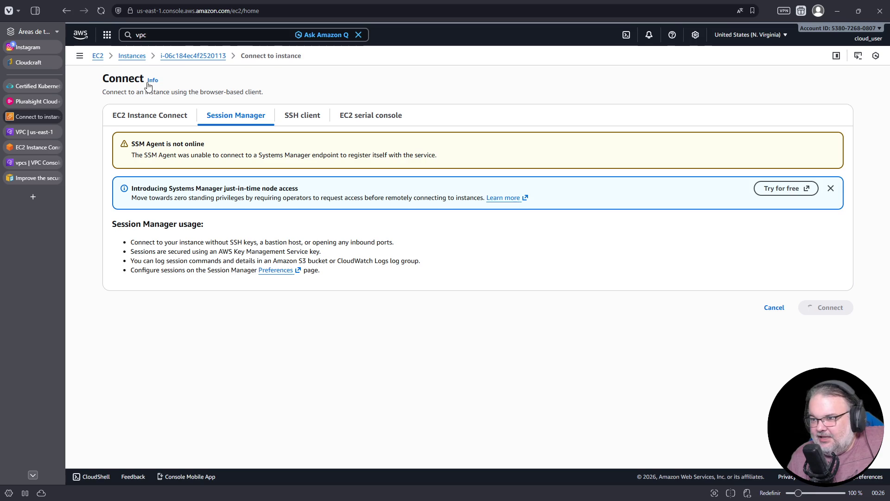
pyautogui.click(164, 57)
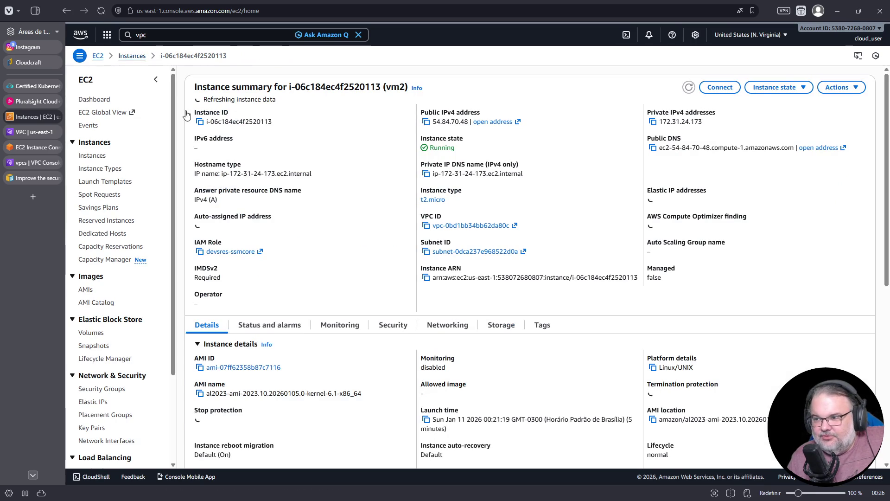
pyautogui.click(131, 55)
# Reboot vm2 via Instance state > Reboot instance, then go to the Cloudcraft diagram
pyautogui.click(705, 79)
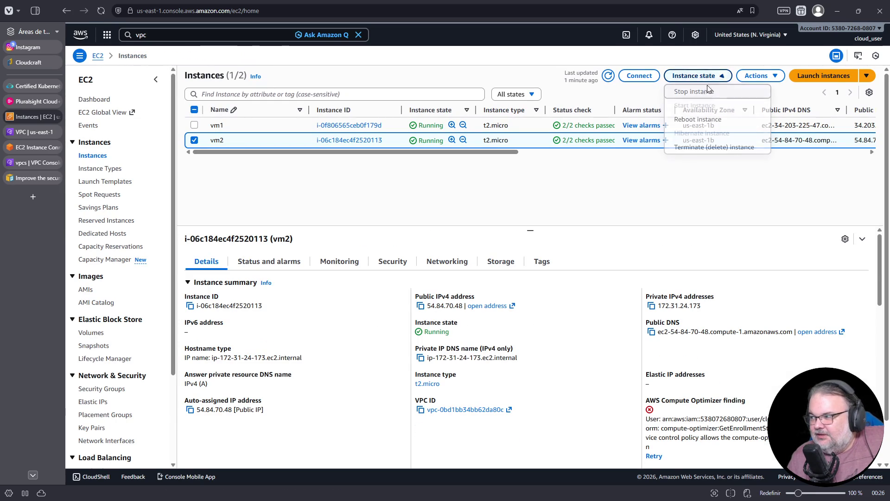
pyautogui.click(698, 119)
pyautogui.click(694, 301)
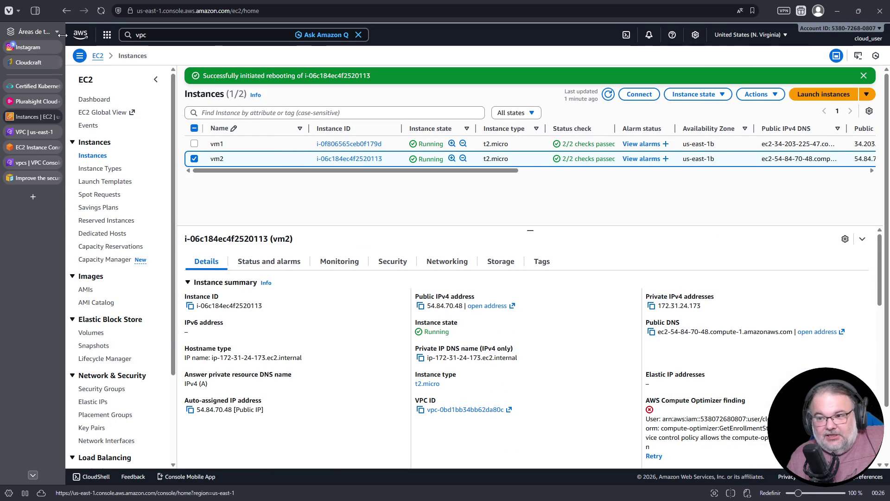
pyautogui.moveTo(36, 80)
pyautogui.click(37, 64)
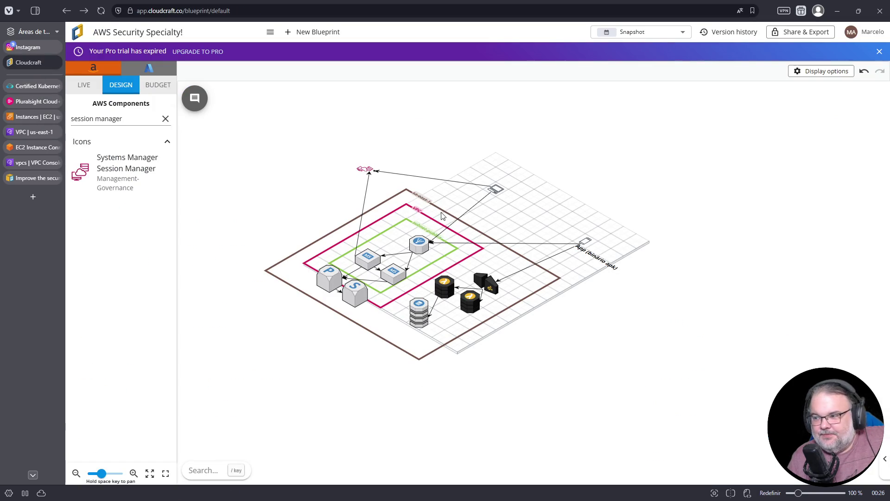
# Delete the M5-to-Session Manager connector and place a VPC Endpoint in the public subnet
pyautogui.scroll(5, 392, 197)
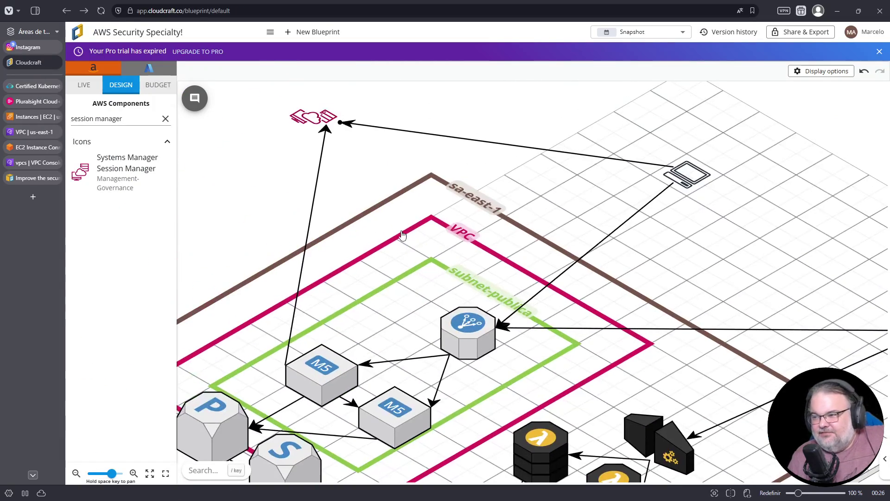
pyautogui.click(314, 193)
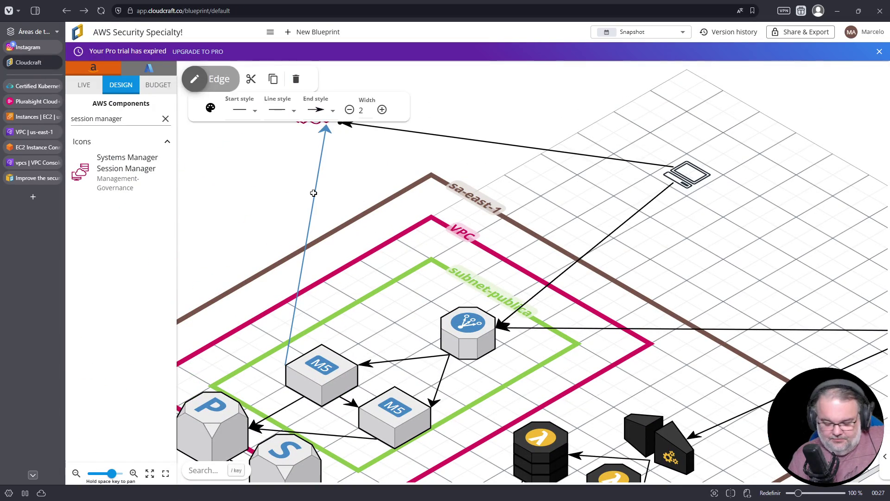
pyautogui.press('Delete')
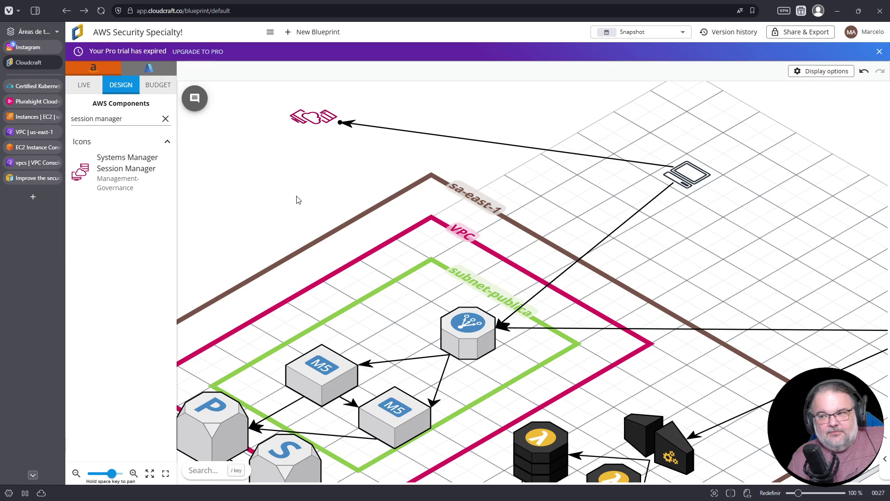
pyautogui.click(165, 118)
pyautogui.write('interface')
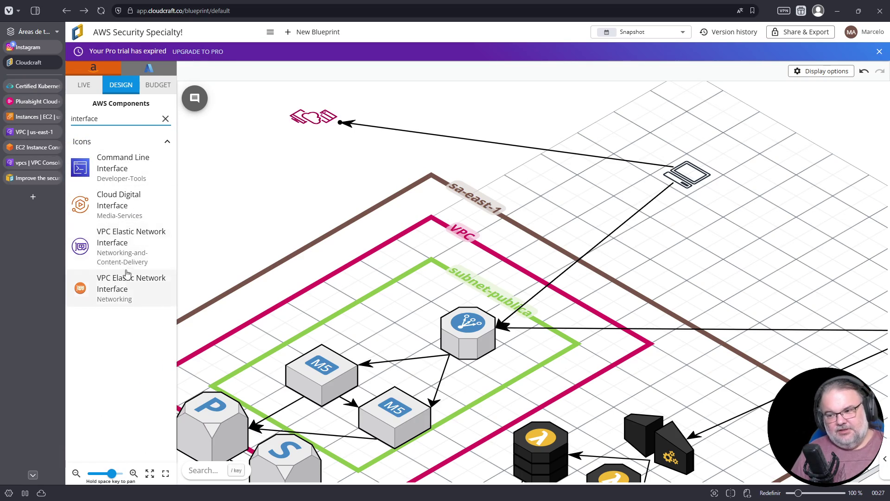
pyautogui.doubleClick(111, 116)
pyautogui.write('endpoint')
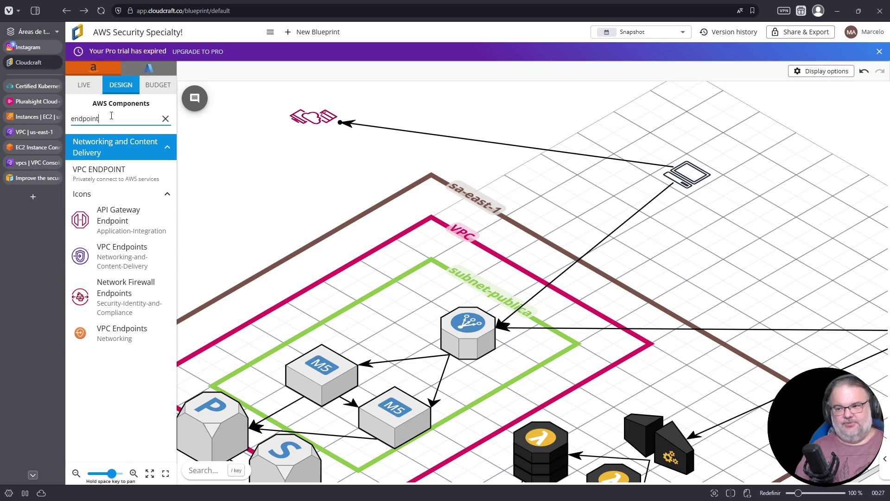
pyautogui.moveTo(107, 185)
pyautogui.mouseDown()
pyautogui.moveTo(211, 236)
pyautogui.moveTo(302, 312)
pyautogui.moveTo(358, 325)
pyautogui.mouseUp()
# Connect the M5 instance to the VPC Endpoint and the endpoint to Session Manager
pyautogui.click(338, 350)
pyautogui.click(378, 342)
pyautogui.click(361, 330)
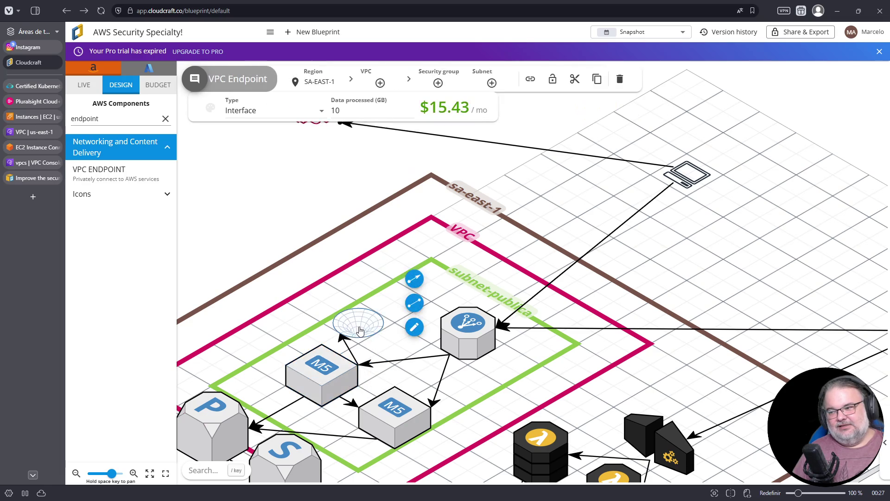
pyautogui.click(363, 325)
pyautogui.click(364, 325)
pyautogui.click(366, 324)
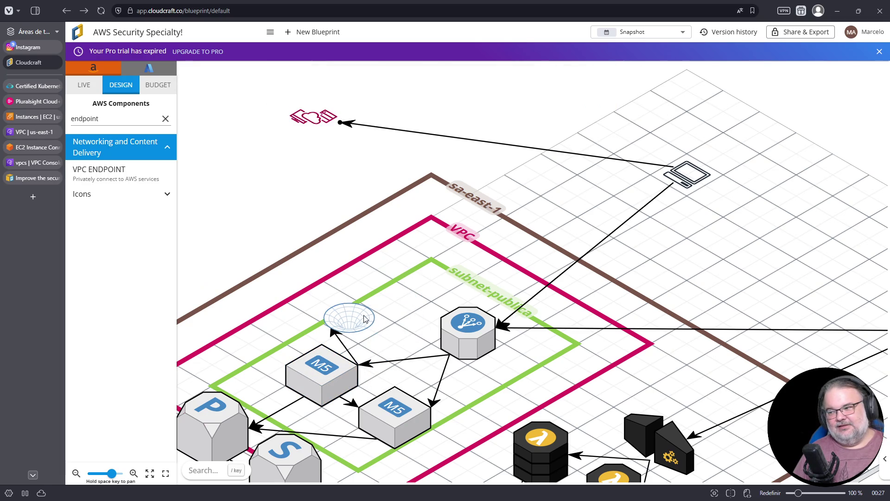
pyautogui.click(364, 326)
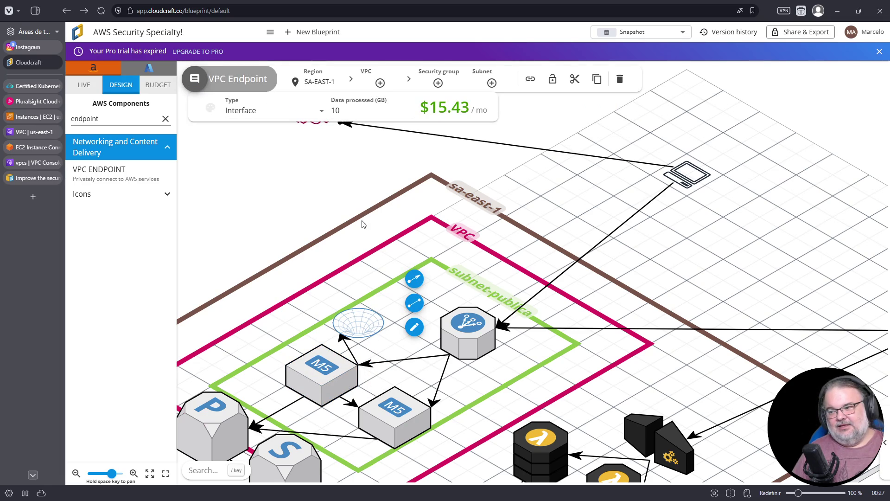
pyautogui.click(414, 278)
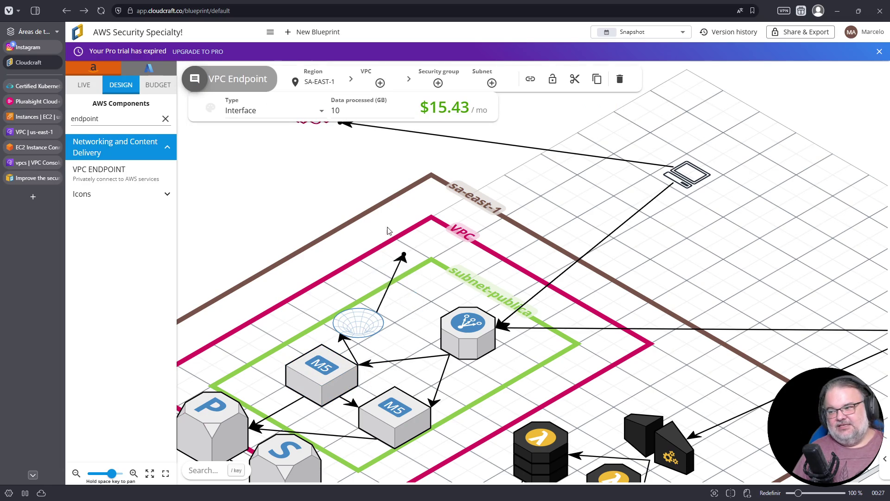
pyautogui.click(319, 134)
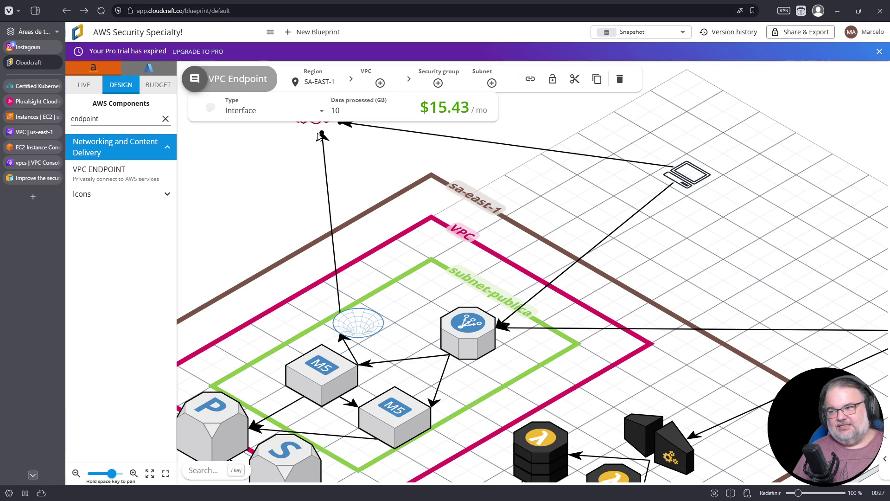
pyautogui.click(318, 134)
pyautogui.scroll(-5, 247, 229)
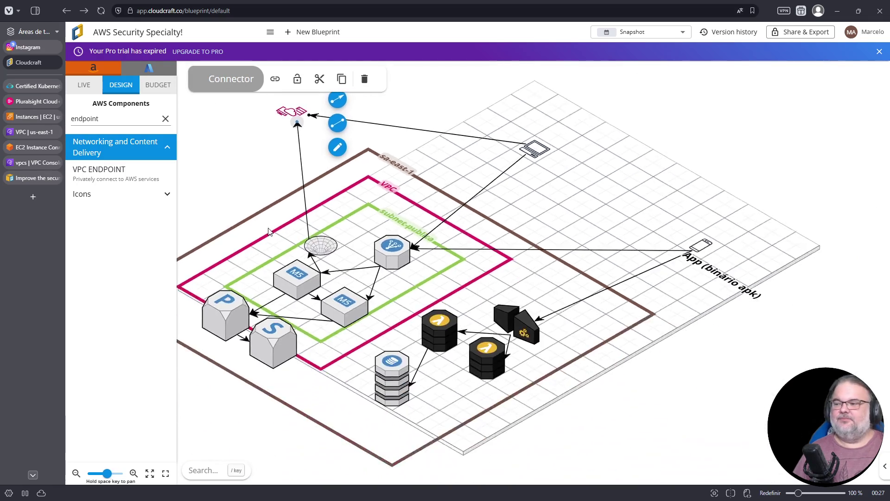
pyautogui.click(55, 132)
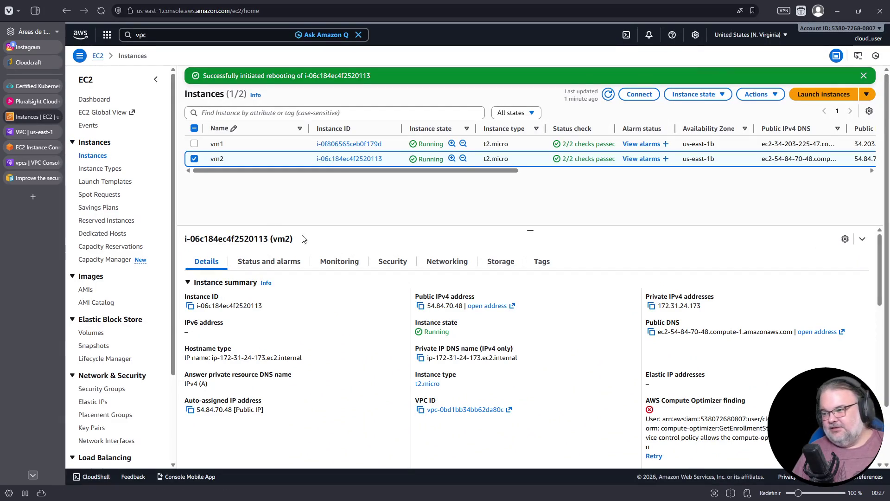
# Check vm2's then vm1's Security tab: launch-wizard-1, no inbound rules, outbound only to 172.31.0.0/16
pyautogui.click(393, 262)
pyautogui.scroll(-1, 287, 420)
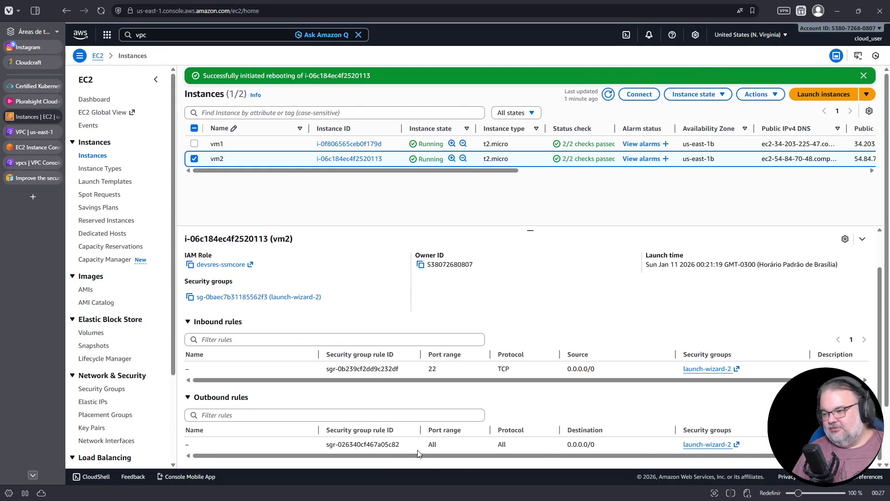
pyautogui.click(194, 159)
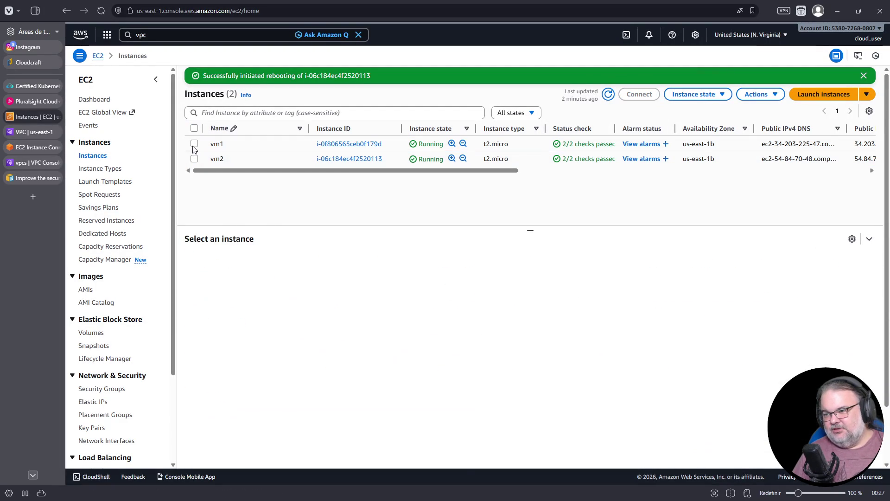
pyautogui.click(194, 144)
pyautogui.click(430, 265)
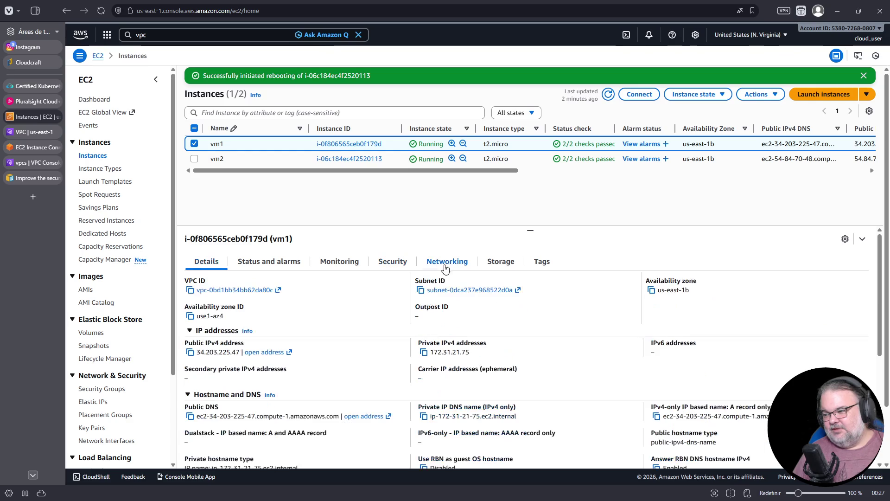
pyautogui.click(355, 261)
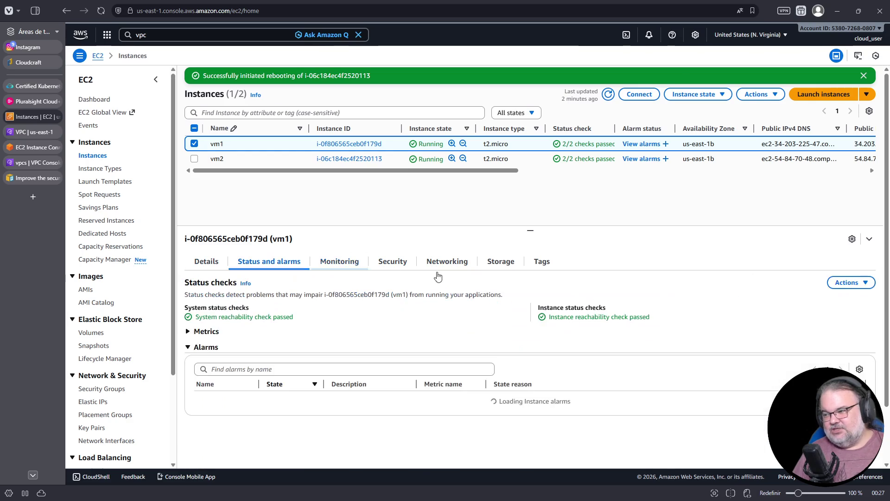
pyautogui.click(392, 262)
pyautogui.scroll(-2, 533, 413)
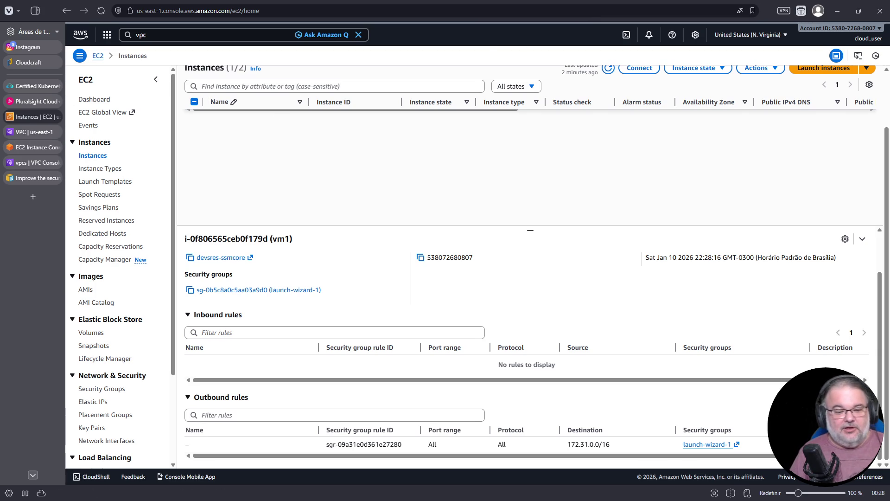
pyautogui.hotkey('alt', 'Tab')
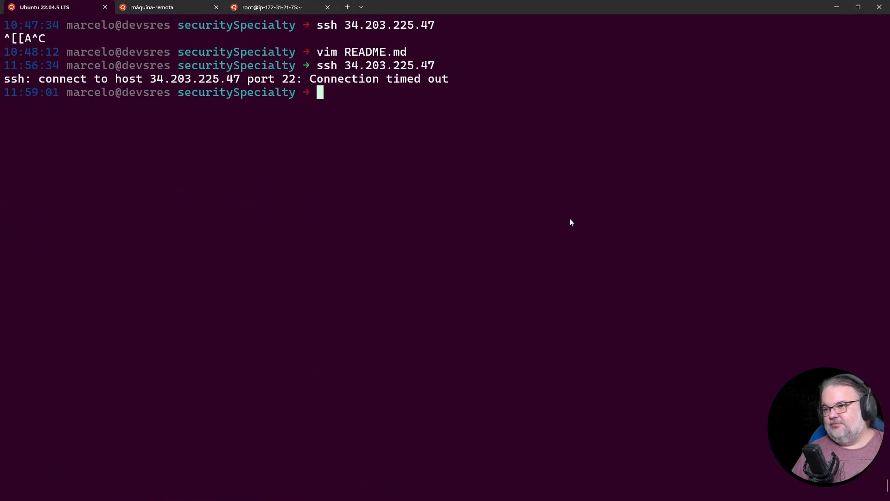
# Reopen README.md in vim and start a note below the just-in-time link that SSM uses AWS's public network
pyautogui.press('Up')
pyautogui.press('Up')
pyautogui.press('Return')
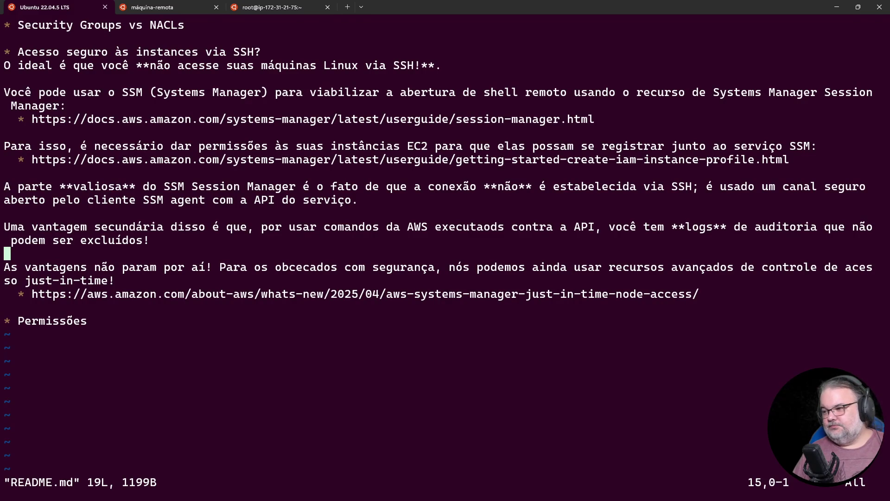
pyautogui.press('Down')
pyautogui.press('Down')
pyautogui.press('Down')
pyautogui.press('Up')
pyautogui.press('Up')
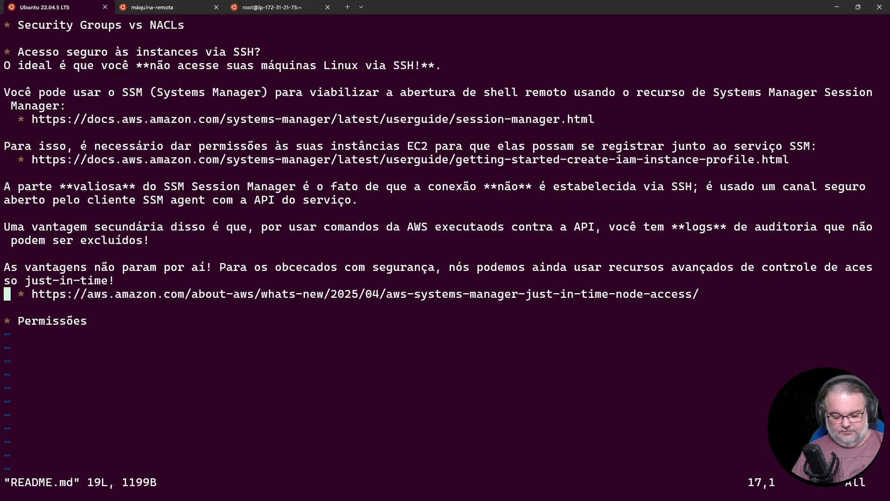
pyautogui.press('o')
pyautogui.press('Return')
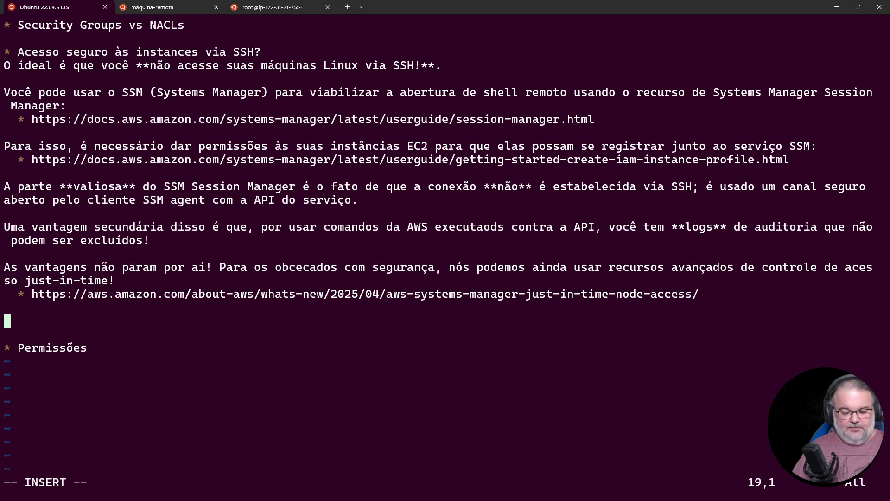
pyautogui.write('É')
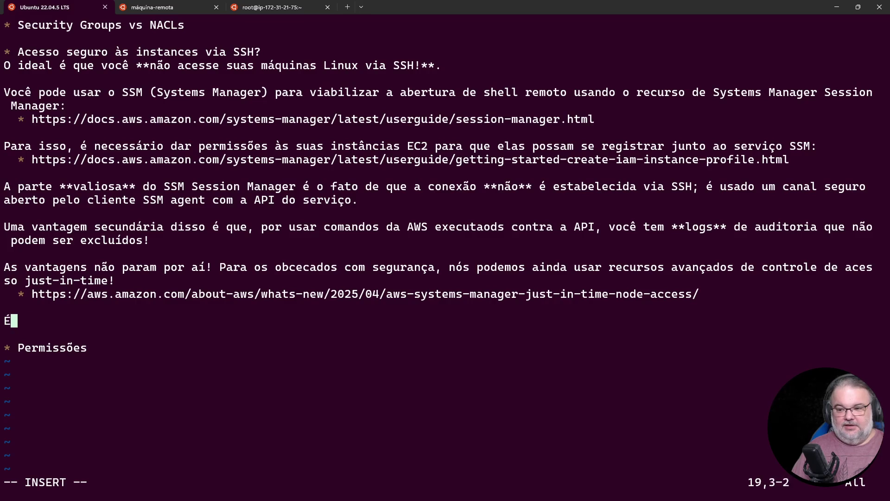
pyautogui.write(' importante lembrar que a c')
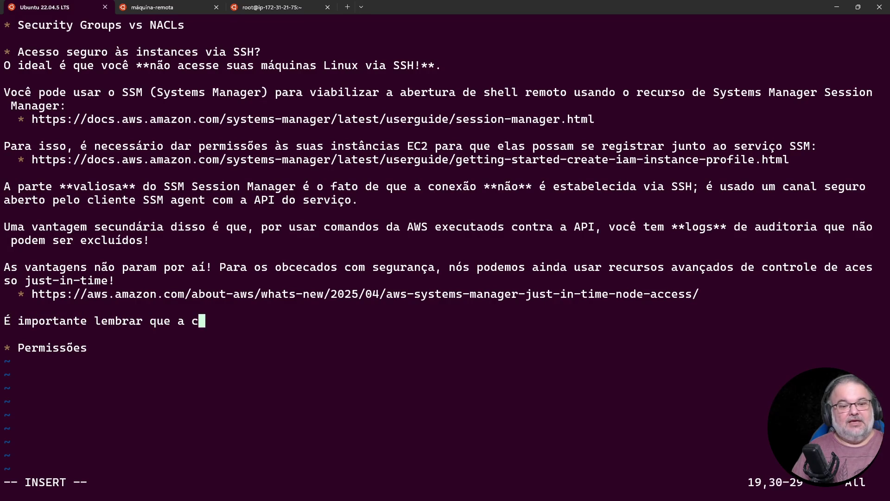
pyautogui.write('omunicação com o SSM ')
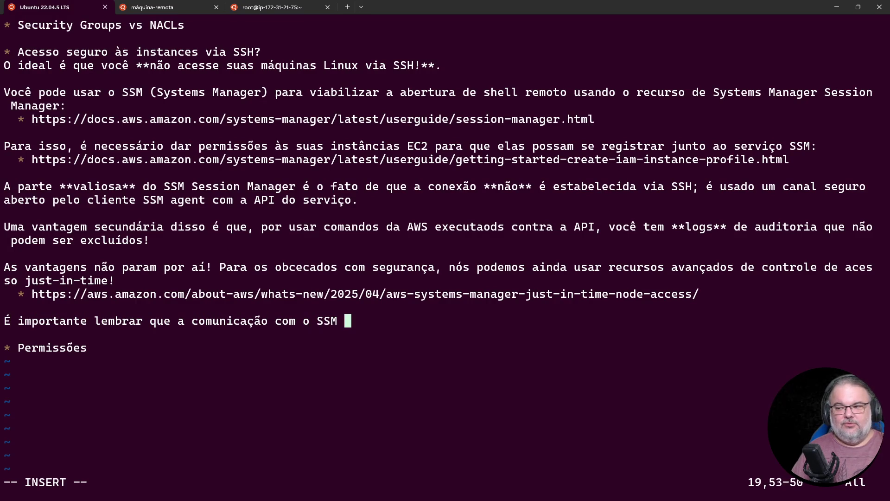
pyautogui.write('é feita po')
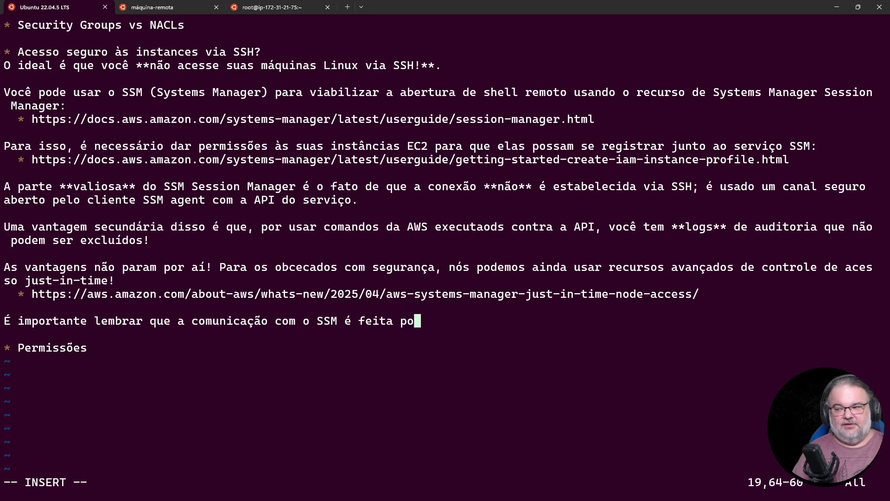
pyautogui.write('r meio da rede pública da AWS (o endpoint')
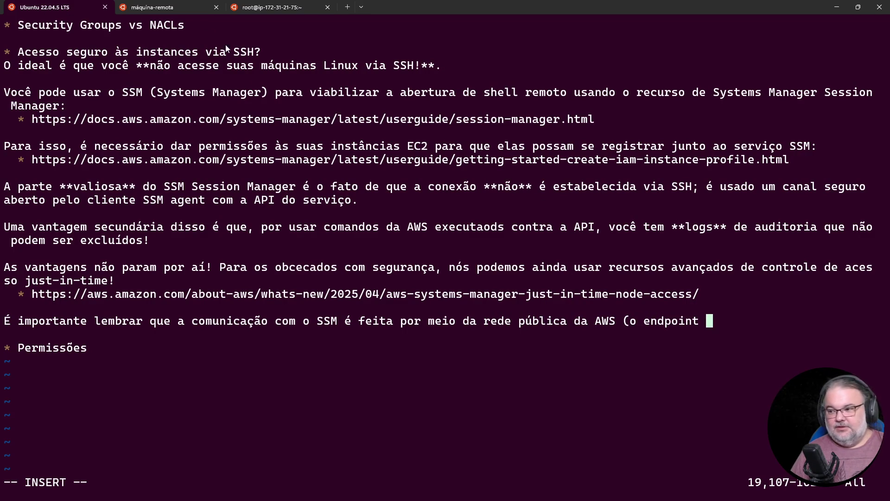
# Copy the hostname ssm.us-east-1.amazonaws.com from the browser's session output for use in the local shell
pyautogui.click(840, 7)
pyautogui.click(24, 148)
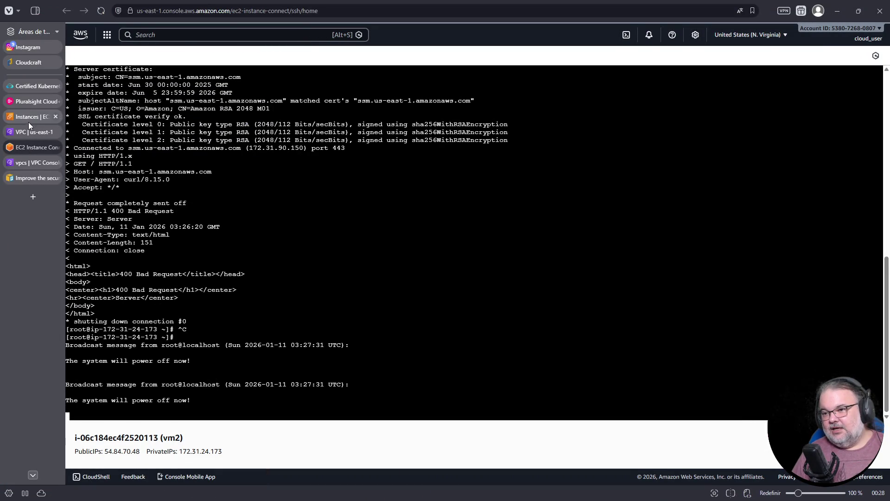
pyautogui.moveTo(359, 100); pyautogui.dragTo(470, 101)
pyautogui.rightClick(457, 106)
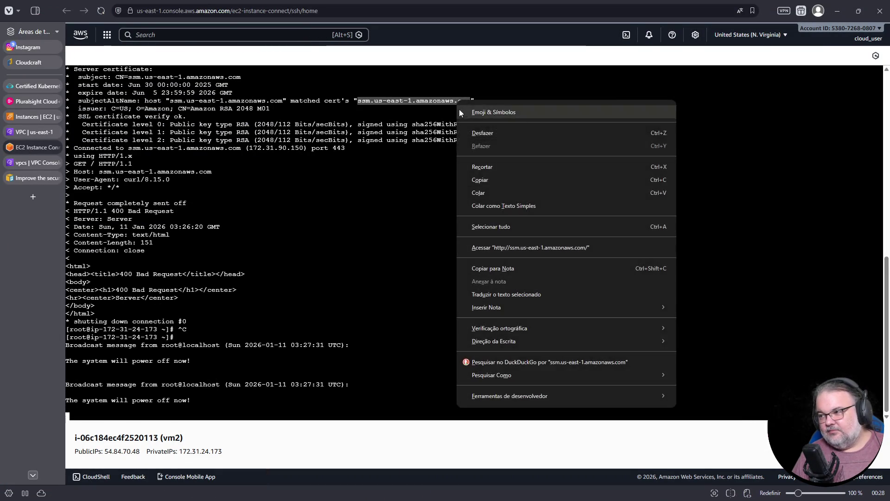
pyautogui.click(472, 181)
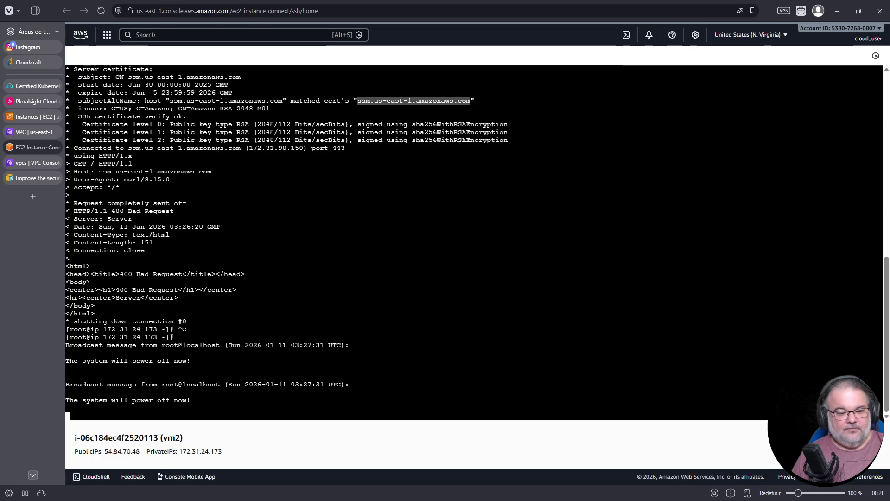
pyautogui.hotkey('alt', 'Tab')
pyautogui.click(257, 10)
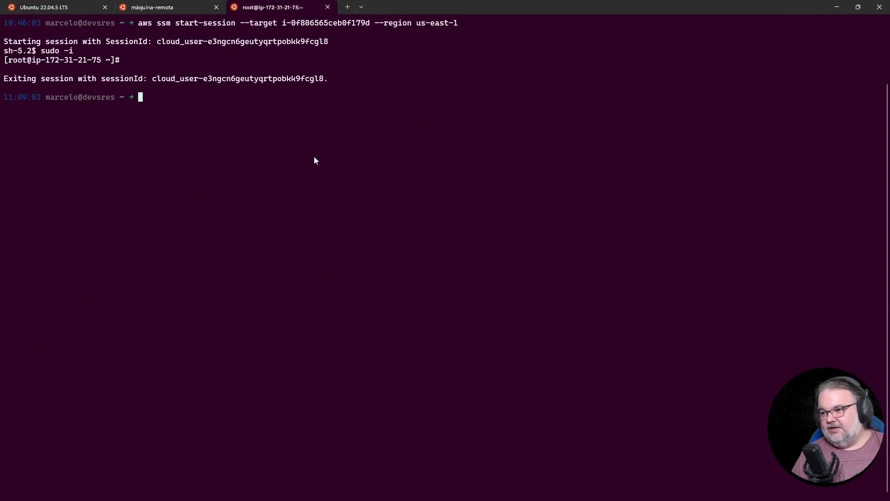
# Run 'host ssm.us-east-1.amazonaws.com' in the root shell, resolving it to 44.216.200.77
pyautogui.hotkey('ctrl', 'v')
pyautogui.press('Home')
pyautogui.write('host')
pyautogui.press('Return')
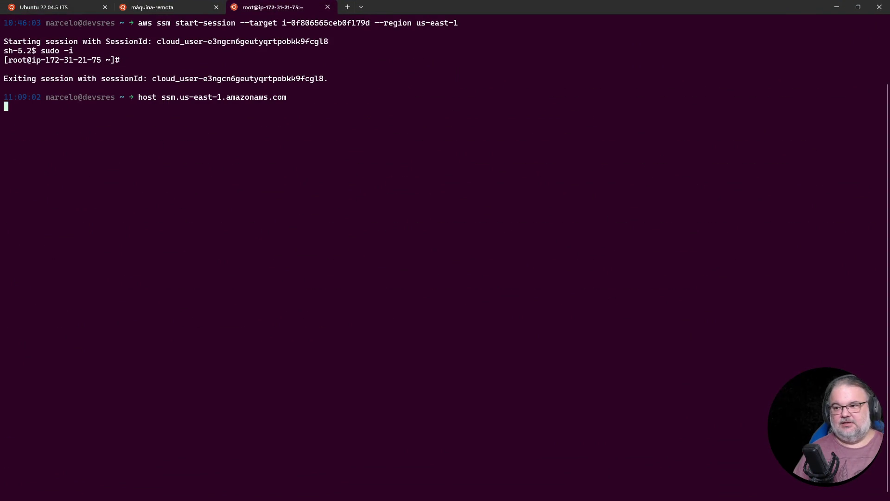
# Copy the host lookup command and its output, then return to the vim notes tab
pyautogui.moveTo(186, 106); pyautogui.dragTo(240, 111)
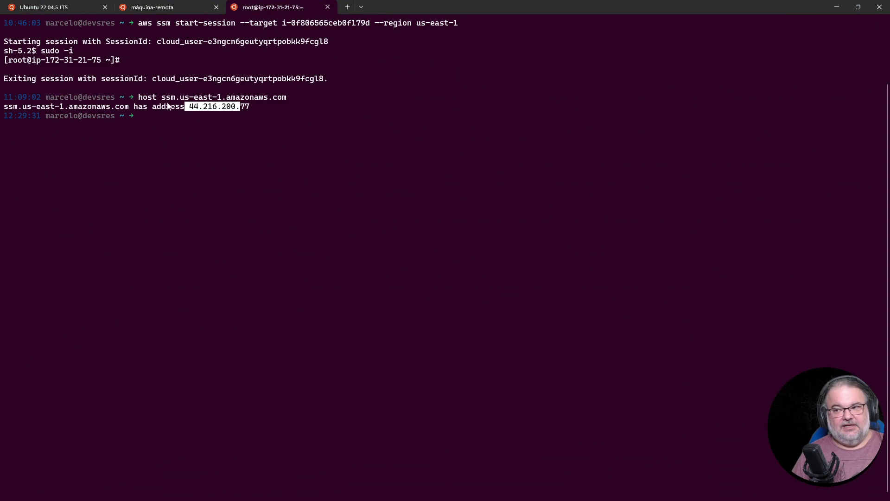
pyautogui.moveTo(142, 98)
pyautogui.mouseDown()
pyautogui.moveTo(278, 99)
pyautogui.moveTo(217, 107)
pyautogui.moveTo(144, 102)
pyautogui.mouseUp()
pyautogui.hotkey('ctrl', 'c')
pyautogui.hotkey('ctrl', 'Tab')
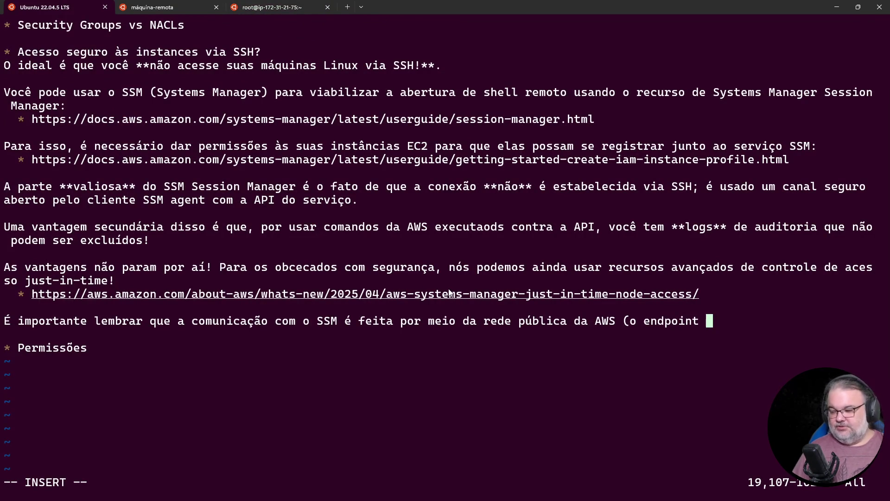
# Paste the host lookup command and result into the notes inside a ```bash code block
pyautogui.press('Return')
pyautogui.press('Return')
pyautogui.rightClick(456, 359)
pyautogui.press('Up')
pyautogui.press('Home')
pyautogui.press('Return')
pyautogui.press('Up')
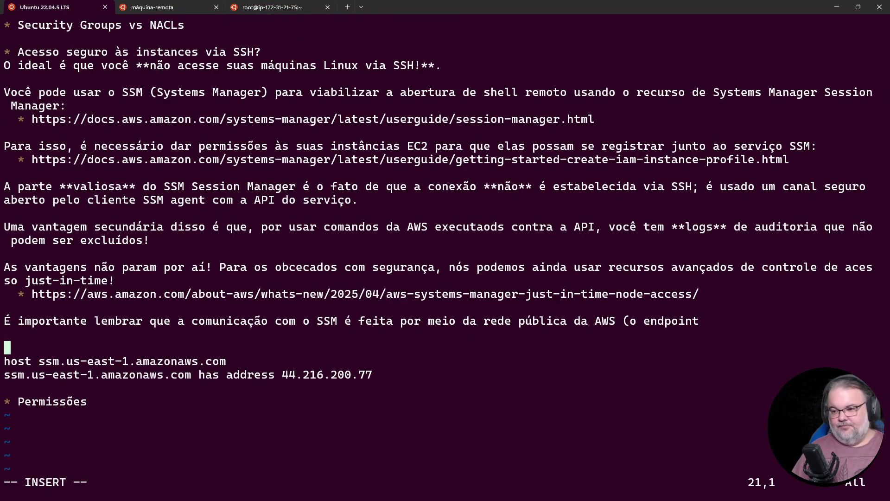
pyautogui.write('```bash')
pyautogui.press('Return')
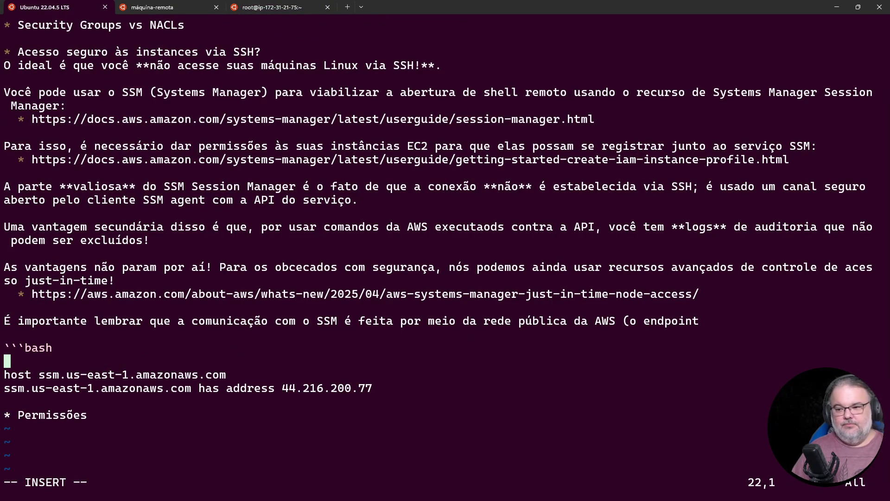
pyautogui.press('Delete')
pyautogui.press('Down')
pyautogui.press('End')
pyautogui.press('Return')
pyautogui.write('```')
pyautogui.press('Up')
pyautogui.press('Up')
pyautogui.press('Up')
pyautogui.press('Up')
pyautogui.press('Up')
pyautogui.press('End')
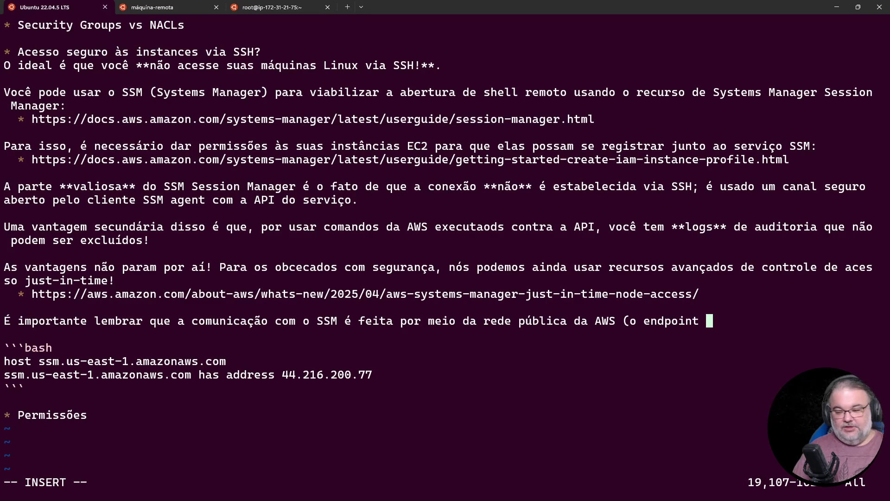
# Finish the sentence: the SSM endpoint ssm.us-east-1.amazonaws.com has an Internet IP, ending with a colon
pyautogui.moveTo(43, 362); pyautogui.dragTo(222, 362)
pyautogui.rightClick(221, 365)
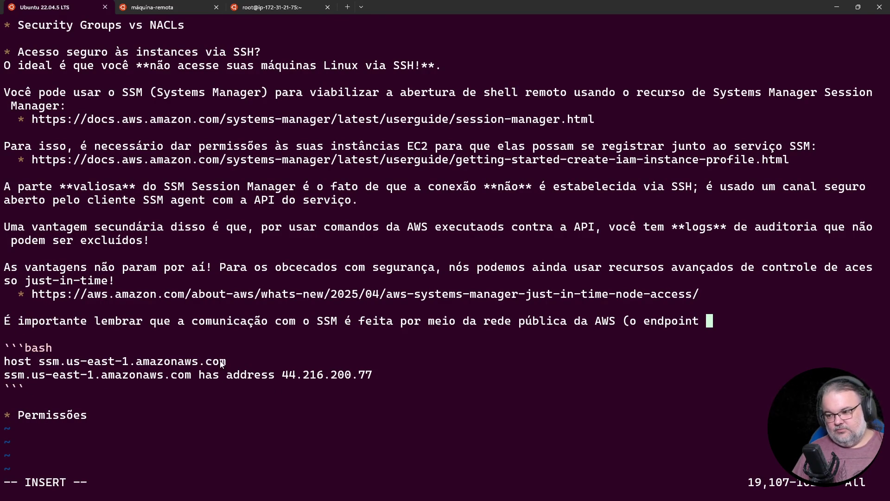
pyautogui.write('do SSM')
pyautogui.rightClick(523, 358)
pyautogui.write('tem um IP ')
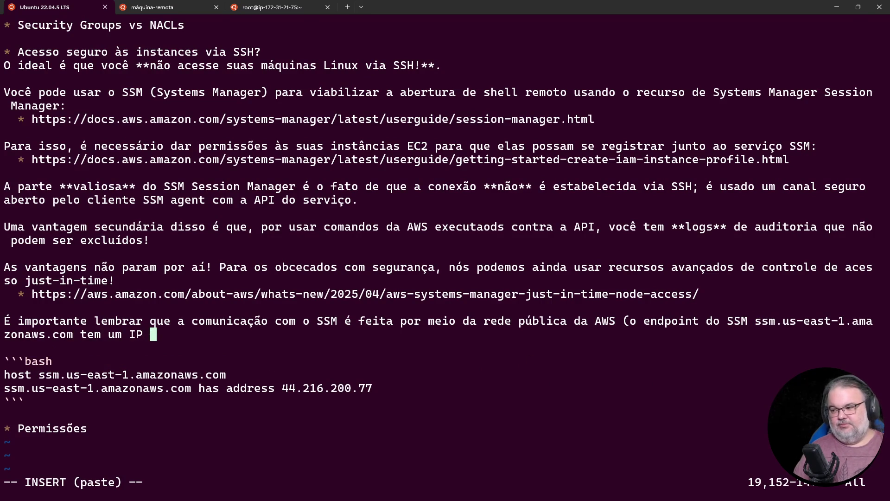
pyautogui.write('Internet).')
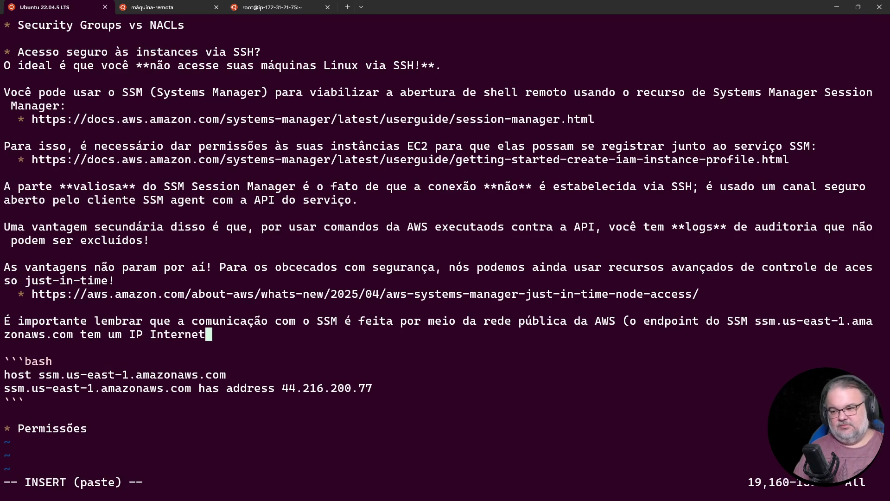
pyautogui.press('BackSpace')
pyautogui.write(':')
pyautogui.press('Down')
pyautogui.press('Down')
pyautogui.press('Down')
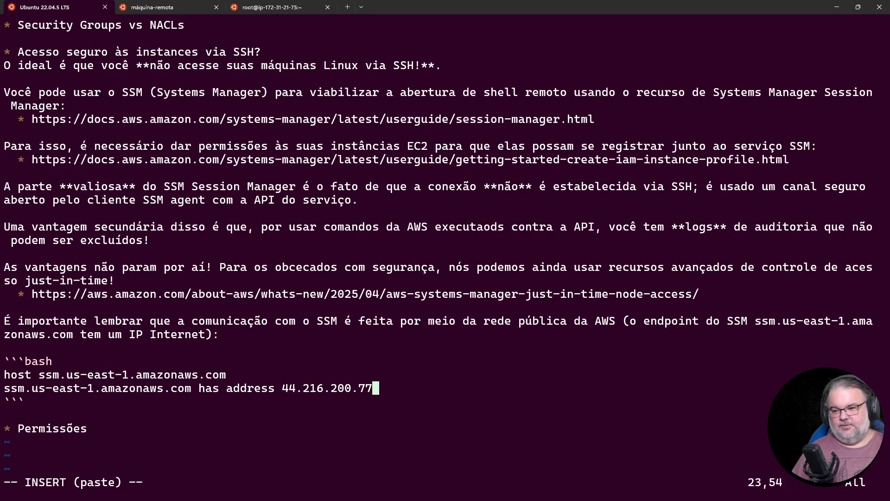
# Add a paragraph beginning 'Caso, por qualquer razão, seja necessário **bloquear** todo tráfego de saída' about required endpoints
pyautogui.press('Return')
pyautogui.press('Return')
pyautogui.write('Caso')
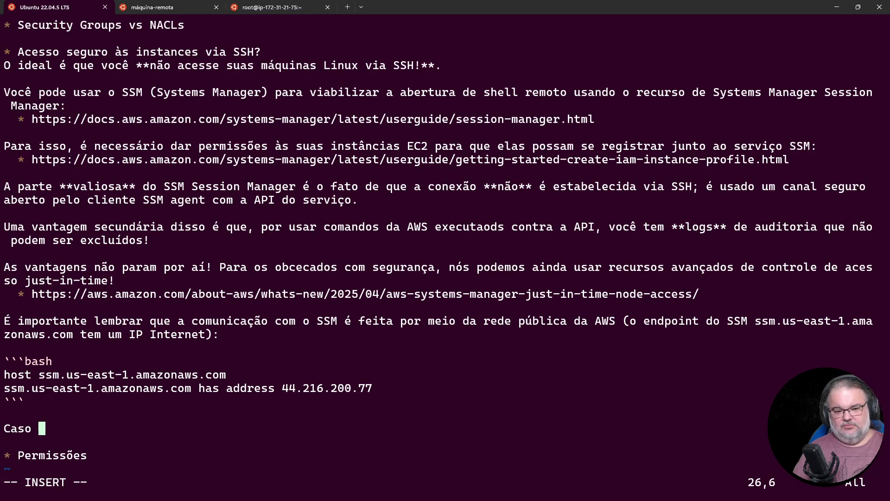
pyautogui.press('BackSpace')
pyautogui.write(', por qualquer razão, seja necessário')
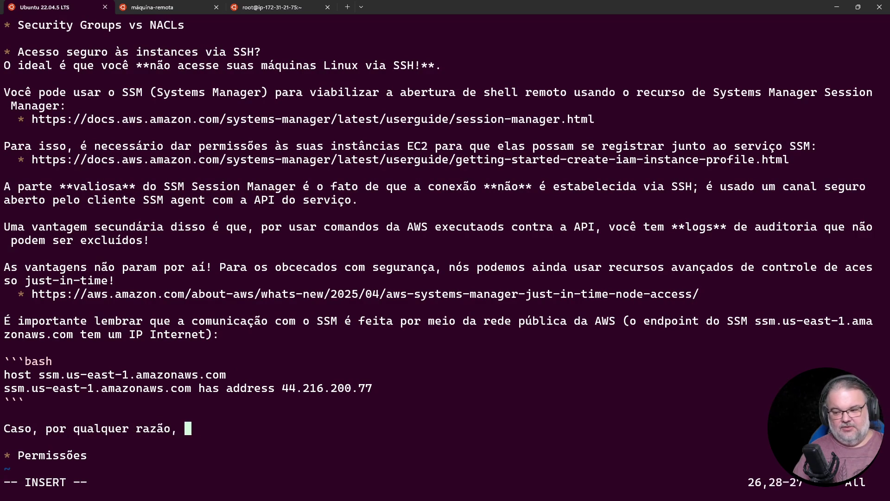
pyautogui.write(' *')
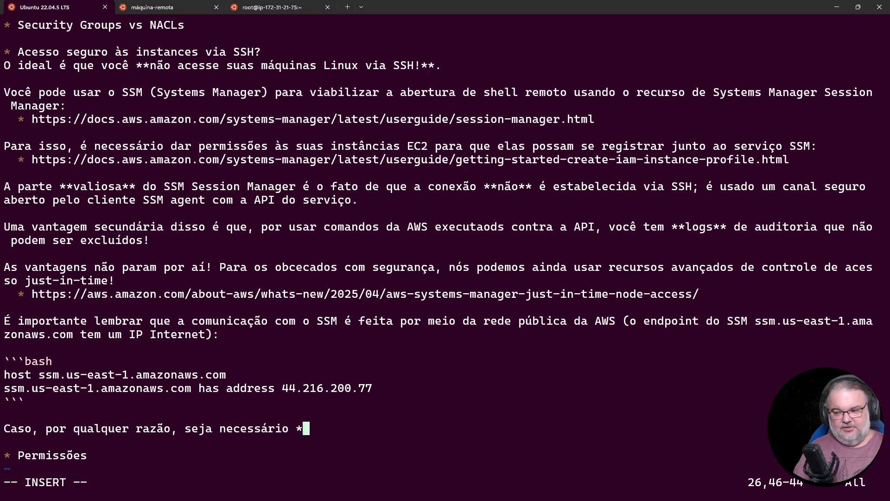
pyautogui.write('*bloquear** t')
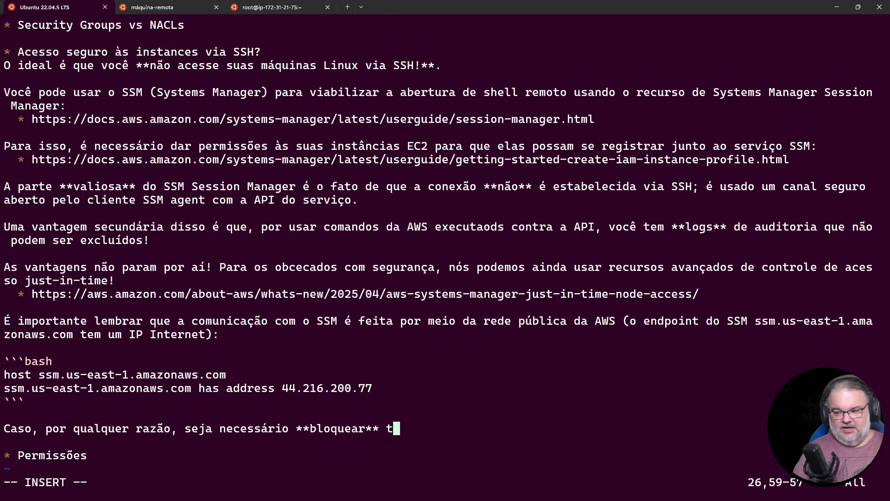
pyautogui.write('odo tráfego d')
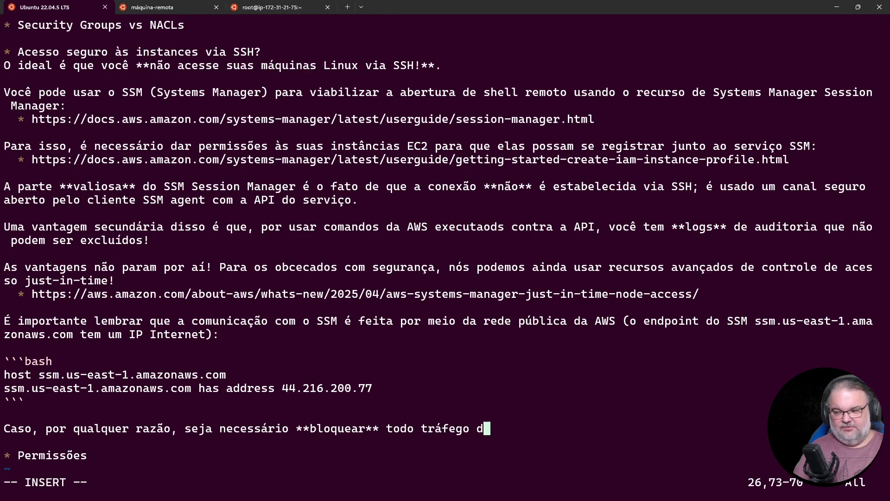
pyautogui.write('e saída com destino à Internet, é necessá')
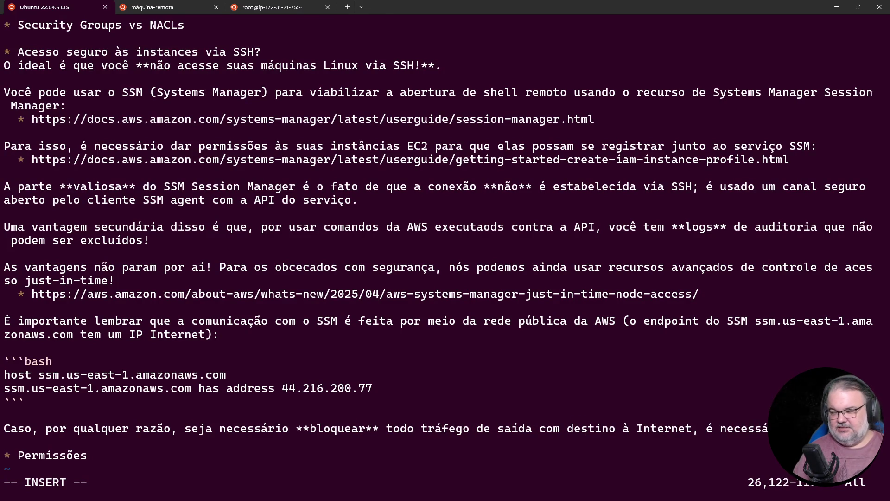
pyautogui.write('Interface endpoints**')
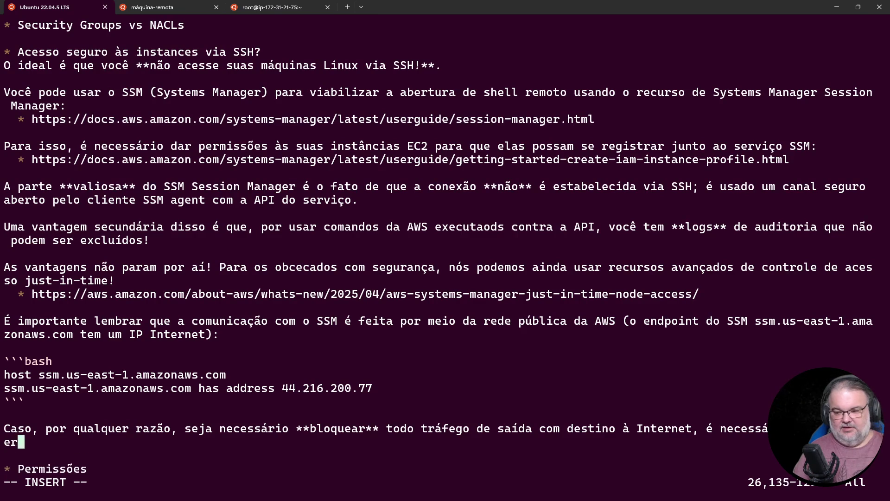
pyautogui.write(' para o')
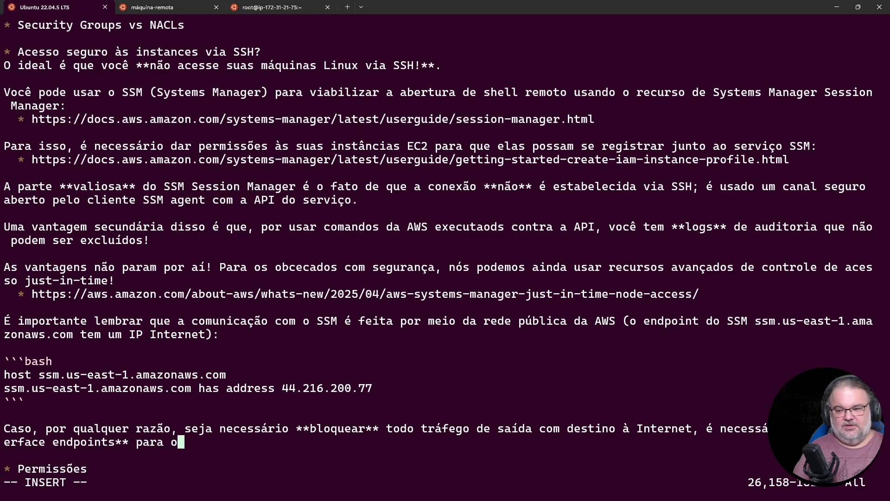
pyautogui.write('s servi')
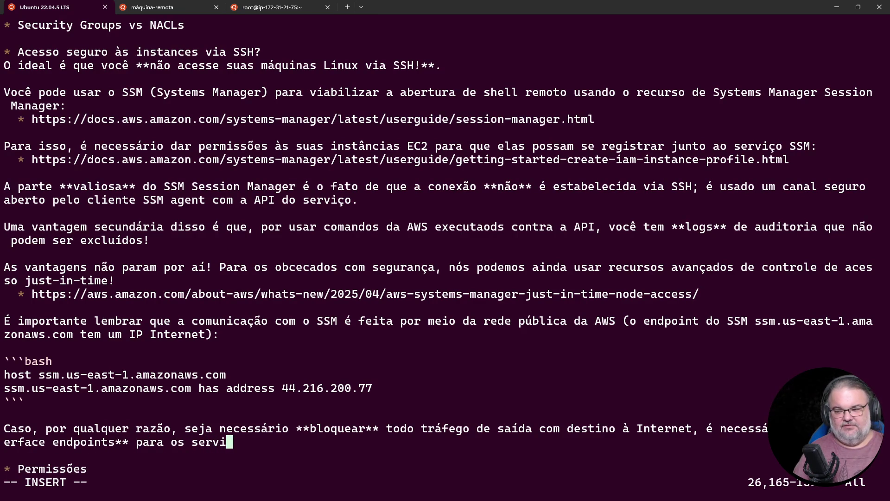
pyautogui.write('ços relevantes. ')
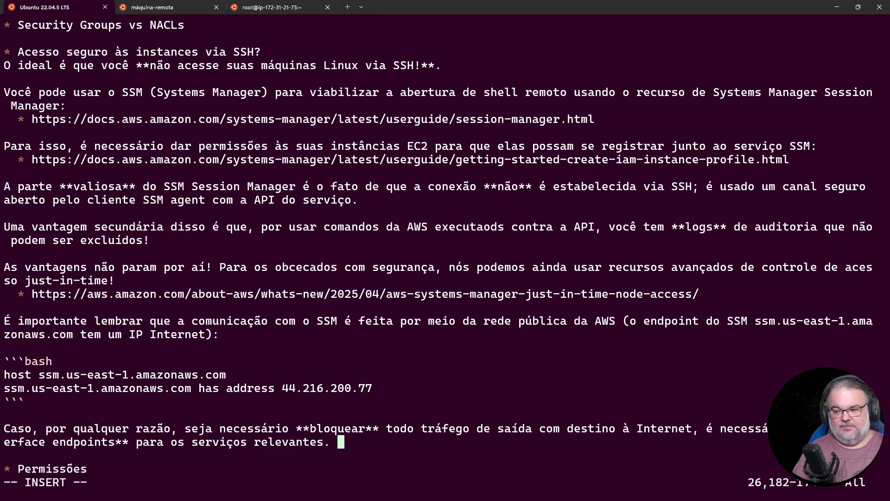
pyautogui.write('No mínimo')
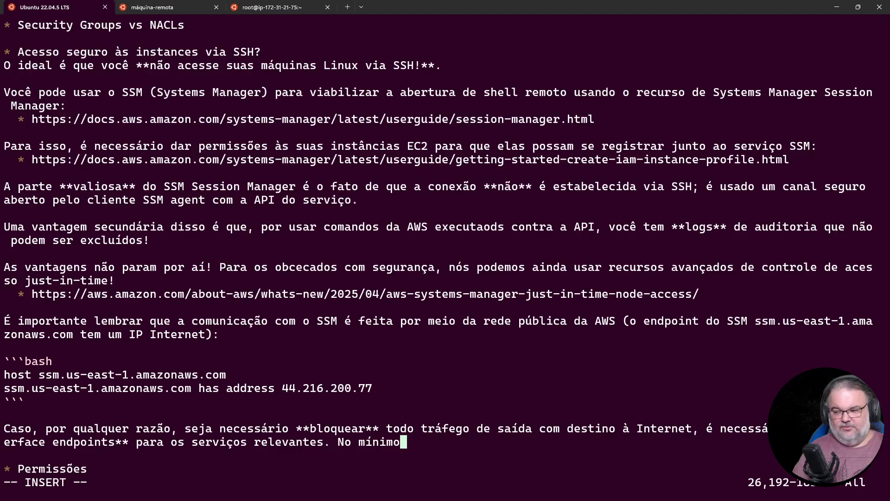
pyautogui.write(', você precisa criar 3')
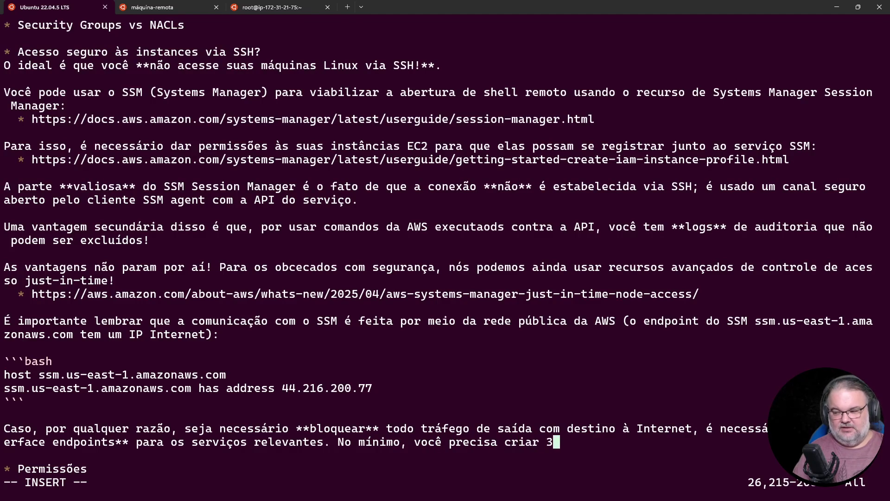
pyautogui.write(' interface enpo')
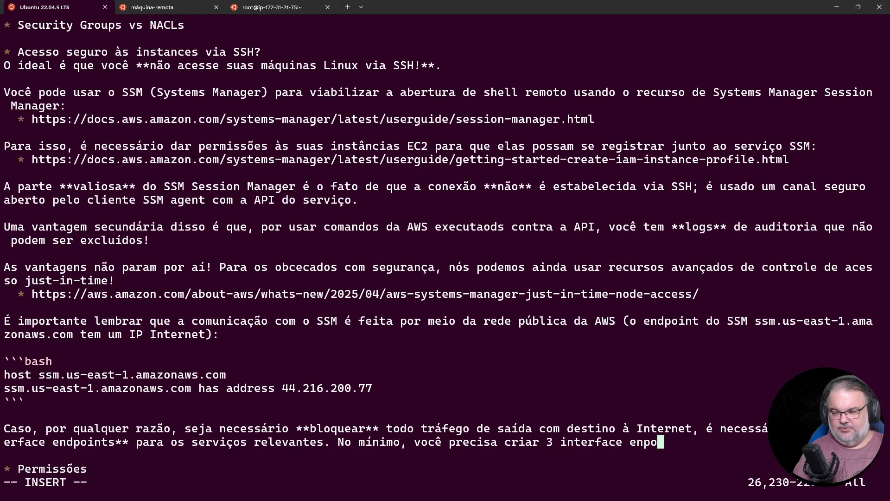
pyautogui.write('ints:')
pyautogui.press('Return')
pyautogui.press('Return')
pyautogui.press('BackSpace')
pyautogui.press('BackSpace')
pyautogui.press('BackSpace')
pyautogui.write('como descri')
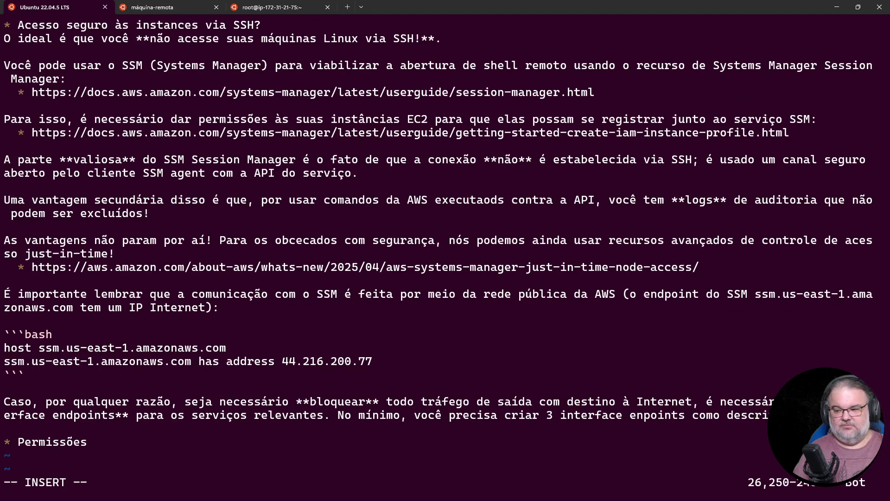
pyautogui.write('…ntação:')
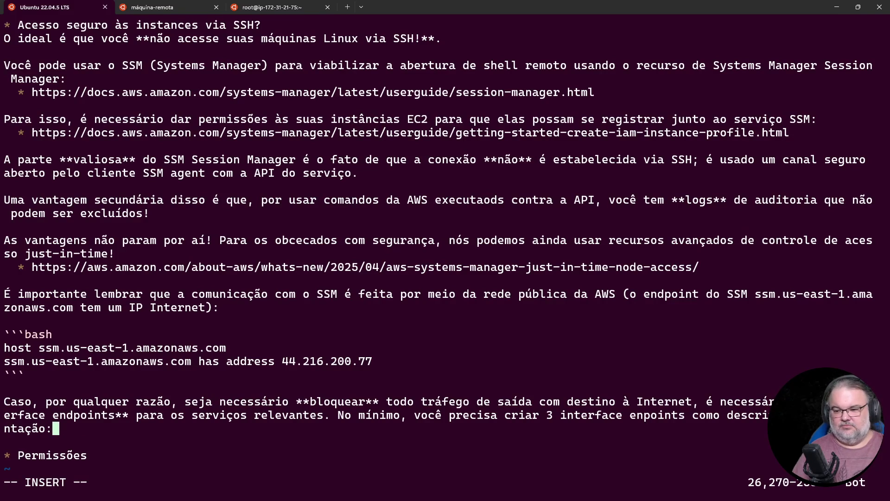
# Start an indented '*' bullet item beneath the endpoints paragraph
pyautogui.press('Return')
pyautogui.write('*')
pyautogui.press('BackSpace')
pyautogui.press('BackSpace')
pyautogui.write('*')
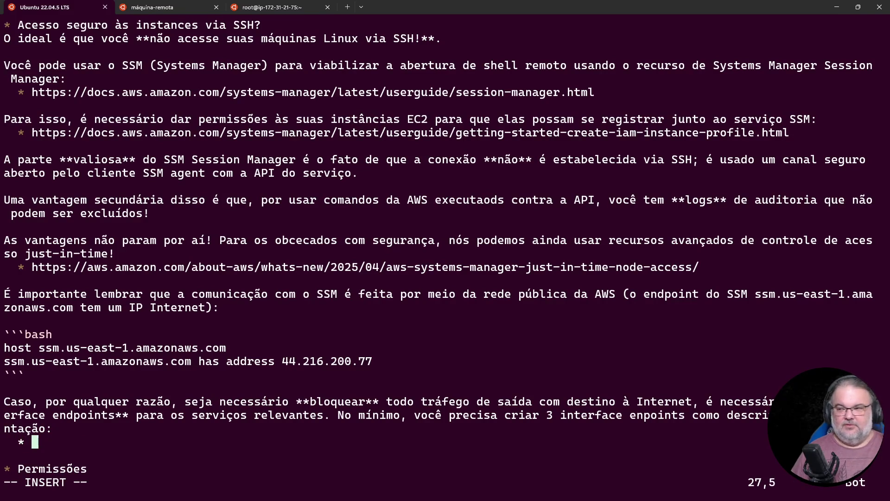
pyautogui.click(837, 6)
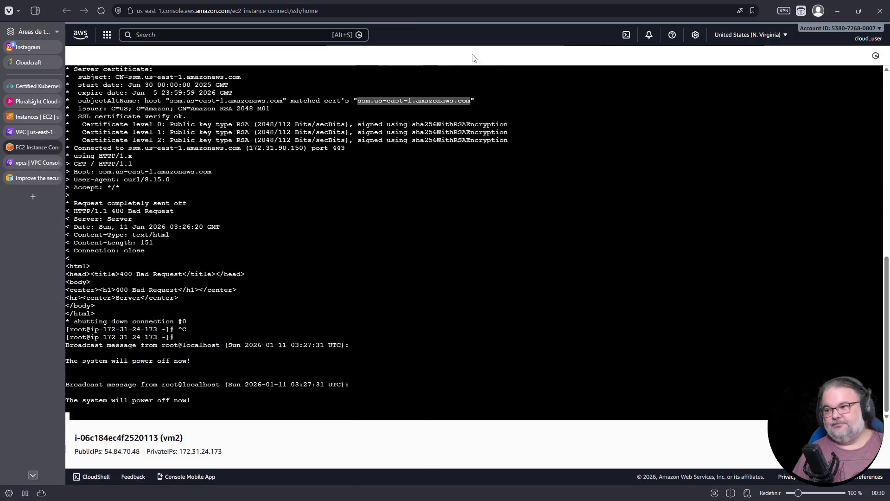
# Copy the URL of the AWS guide on VPC endpoints for Systems Manager
pyautogui.click(32, 181)
pyautogui.scroll(-3, 358, 323)
pyautogui.scroll(8, 359, 323)
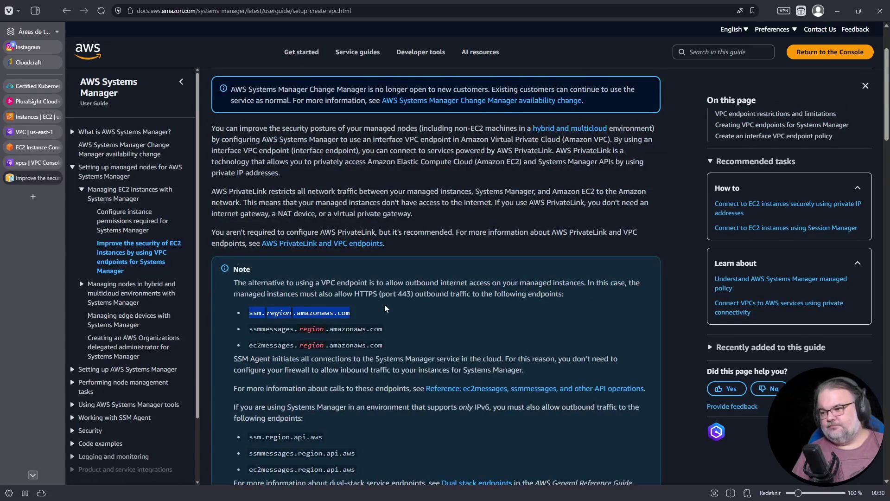
pyautogui.scroll(-4, 385, 308)
pyautogui.scroll(6, 345, 310)
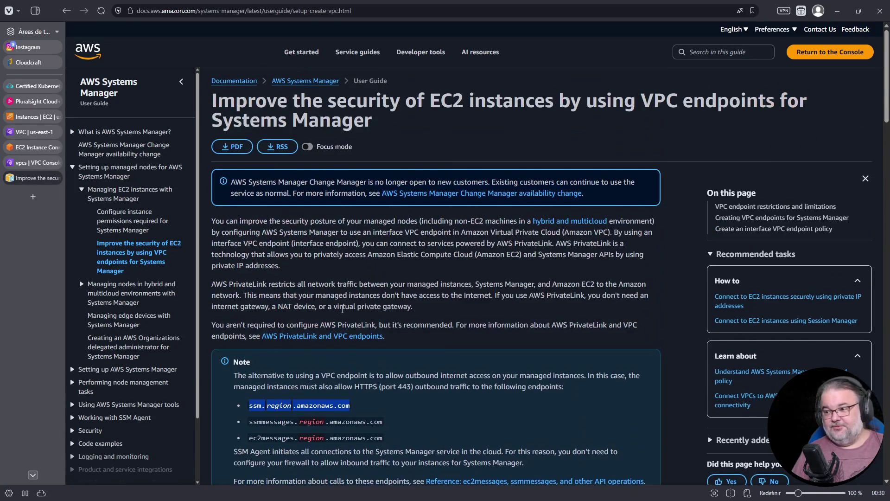
pyautogui.hotkey('ctrl', 'l')
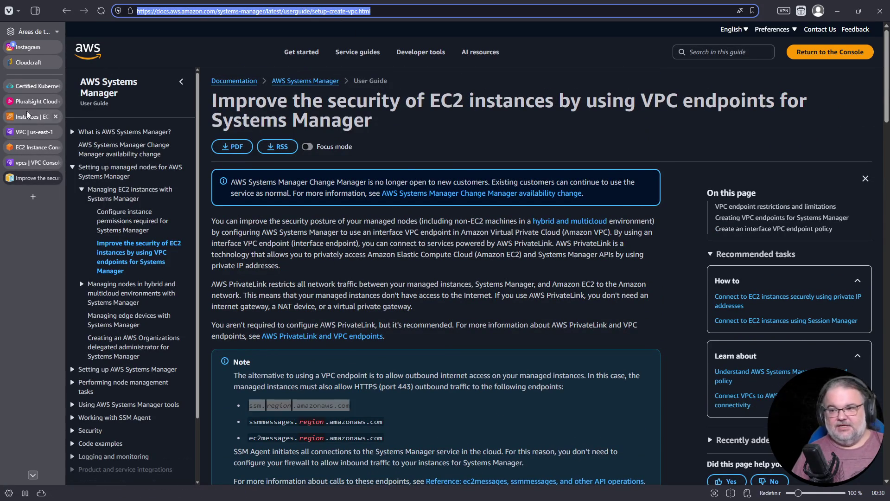
pyautogui.hotkey('ctrl', 'c')
pyautogui.hotkey('alt', 'Tab')
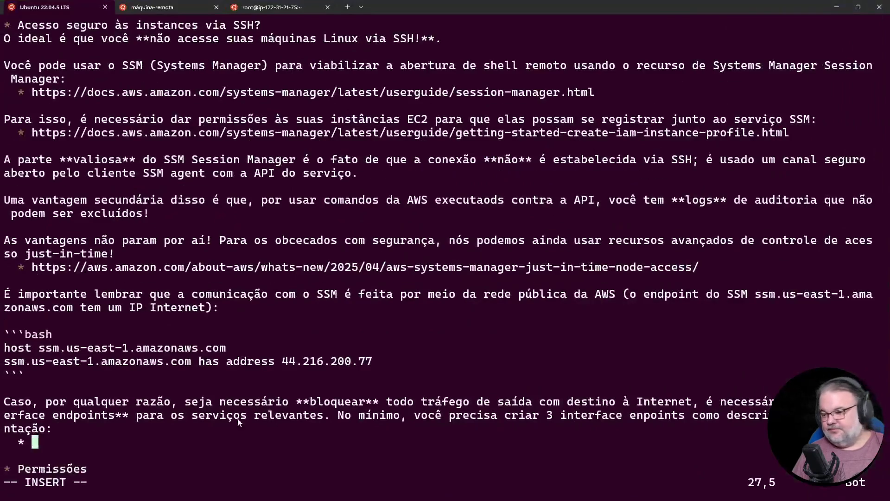
# Paste the setup-create-vpc.html guide link into the bullet, save README.md with :w and quit with :wq
pyautogui.hotkey('ctrl', 'v')
pyautogui.press('Escape')
pyautogui.write(':w')
pyautogui.press('Return')
pyautogui.press('j')
pyautogui.press('j')
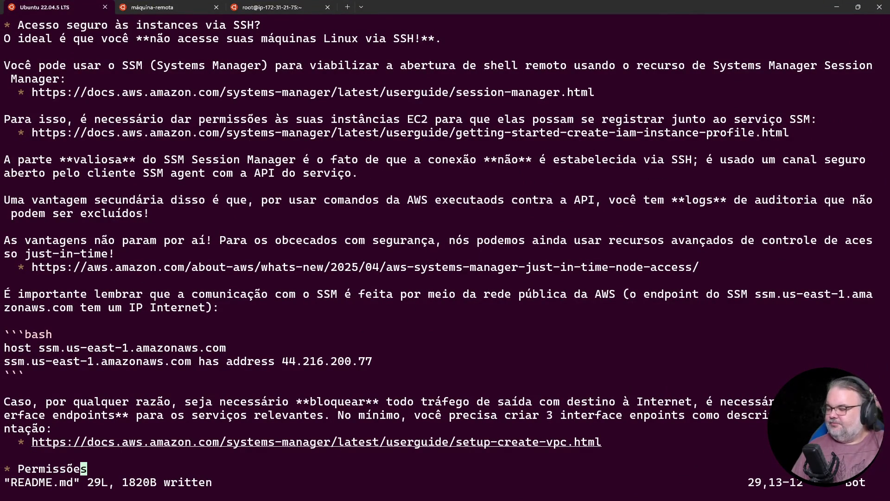
pyautogui.write(':wq')
pyautogui.press('Return')
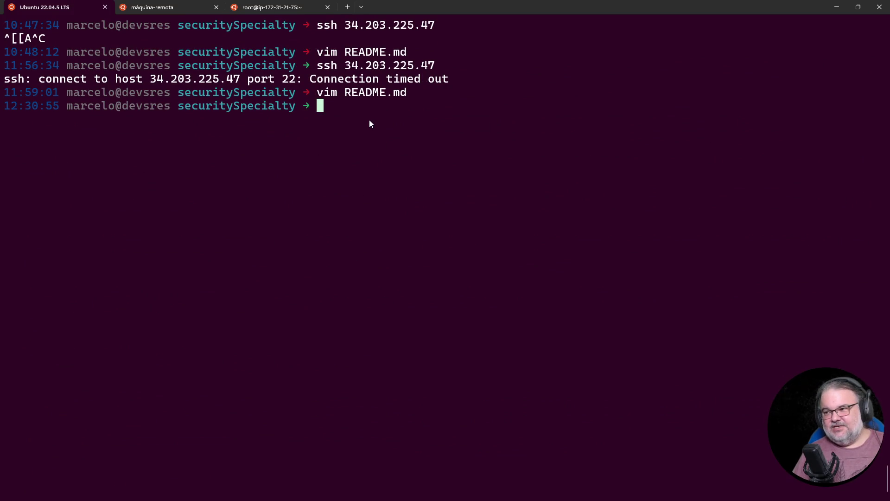
# Start an SSM session to i-0f806565ceb0f179d by re-running the copied aws ssm start-session command
pyautogui.hotkey('ctrl', 'Tab')
pyautogui.hotkey('ctrl', 'c')
pyautogui.hotkey('ctrl', 'c')
pyautogui.hotkey('ctrl', 'c')
pyautogui.hotkey('ctrl', 'c')
pyautogui.hotkey('ctrl', 'c')
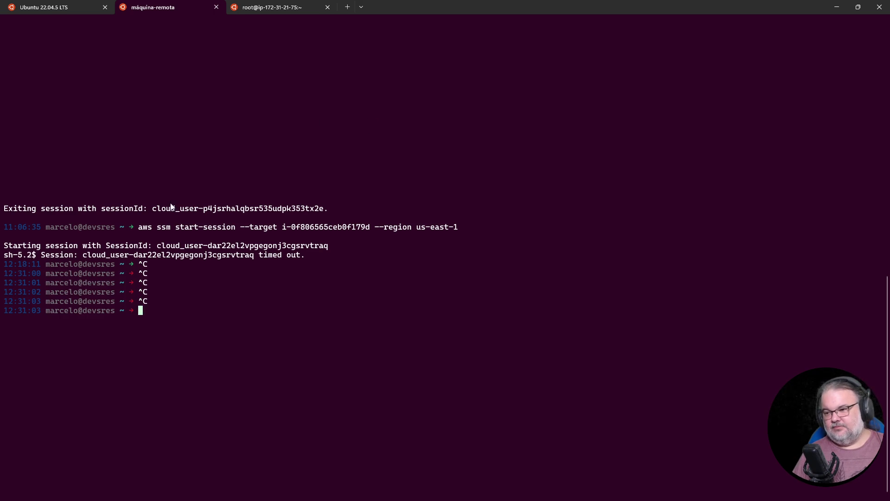
pyautogui.moveTo(141, 227); pyautogui.dragTo(457, 227)
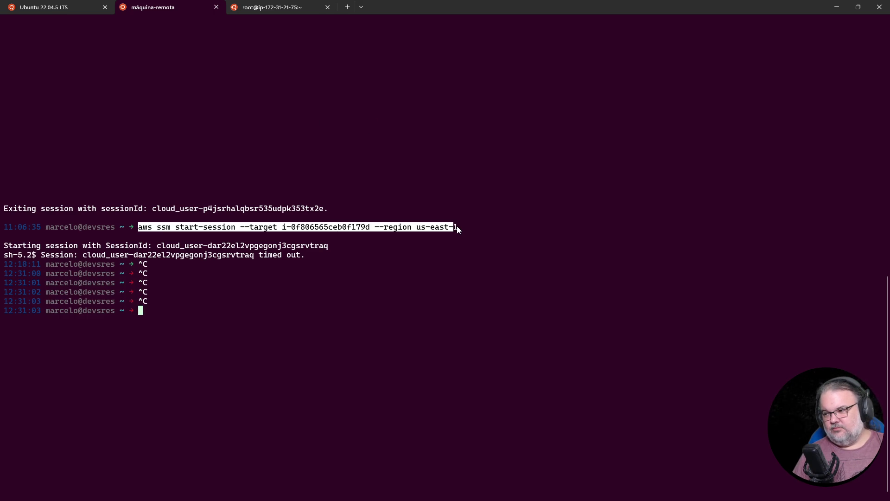
pyautogui.hotkey('ctrl', 'c')
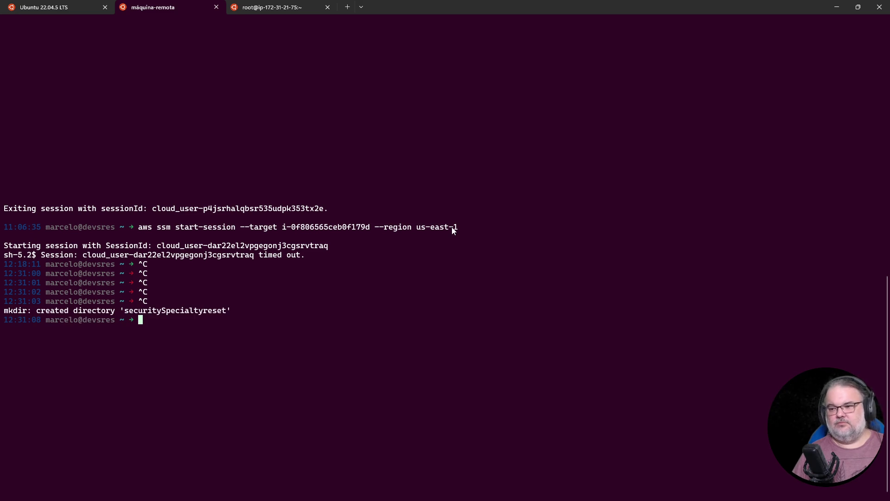
pyautogui.hotkey('ctrl', 'l')
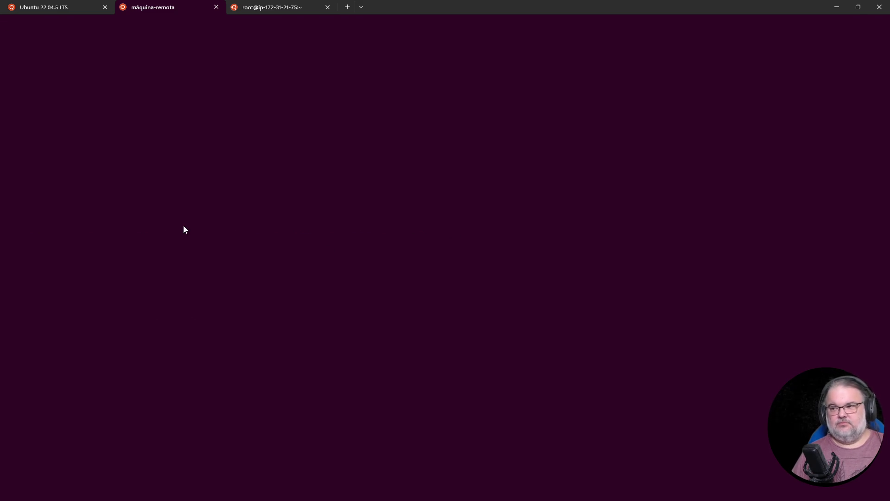
pyautogui.hotkey('ctrl', 'v')
pyautogui.press('Return')
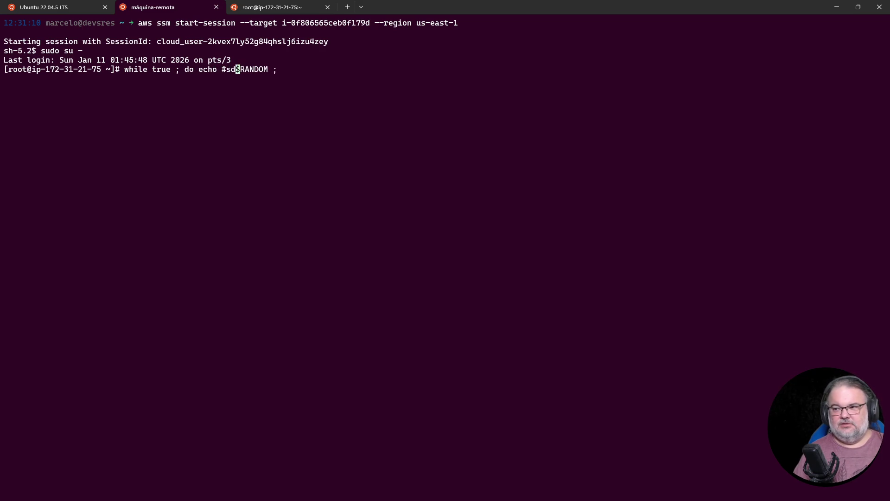
# Run a while loop printing the date and a random number every second as root
pyautogui.write('$dat')
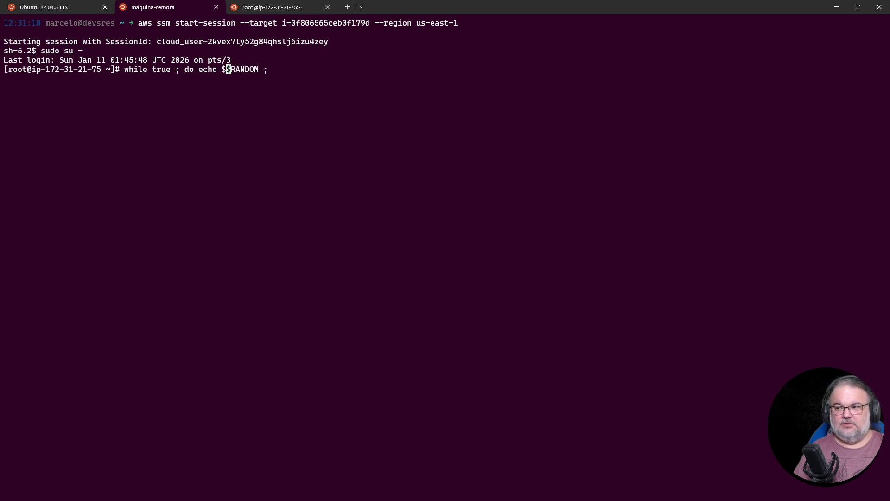
pyautogui.press('BackSpace')
pyautogui.press('BackSpace')
pyautogui.press('BackSpace')
pyautogui.write('( $')
pyautogui.press('BackSpace')
pyautogui.write('date ) $')
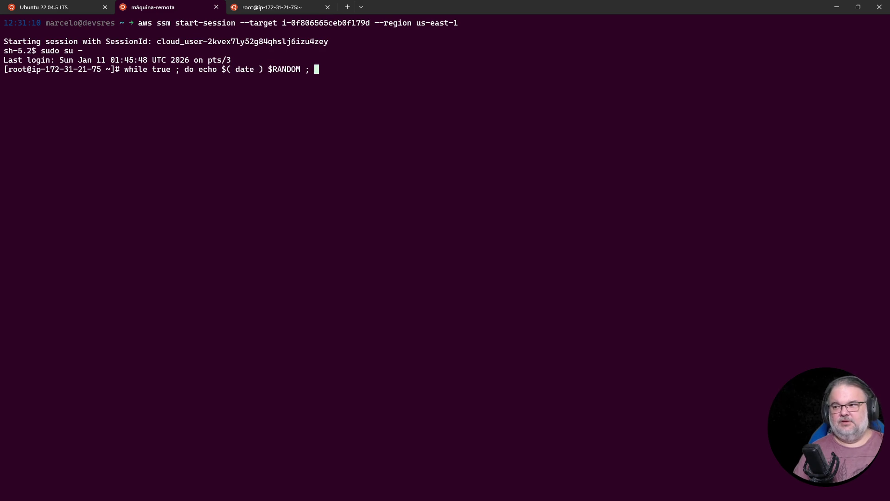
pyautogui.write(' e')
pyautogui.press('Return')
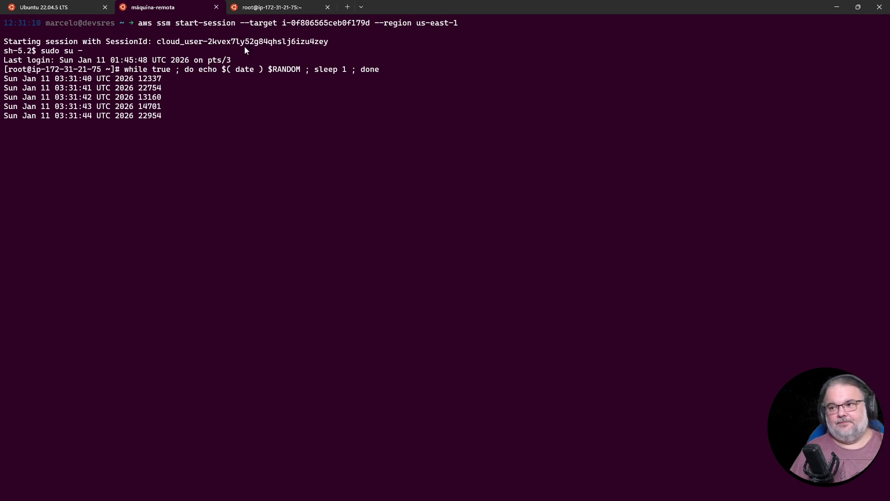
# Shrink the terminal beside the security group rules table, then stop the loop at 03:32:01
pyautogui.doubleClick(616, 7)
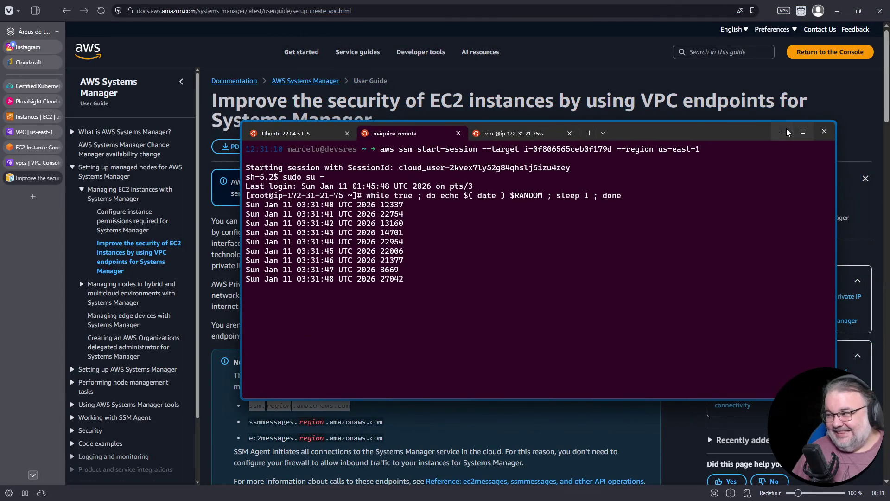
pyautogui.moveTo(782, 134)
pyautogui.mouseDown()
pyautogui.moveTo(782, 174)
pyautogui.moveTo(822, 211)
pyautogui.moveTo(822, 228)
pyautogui.mouseUp()
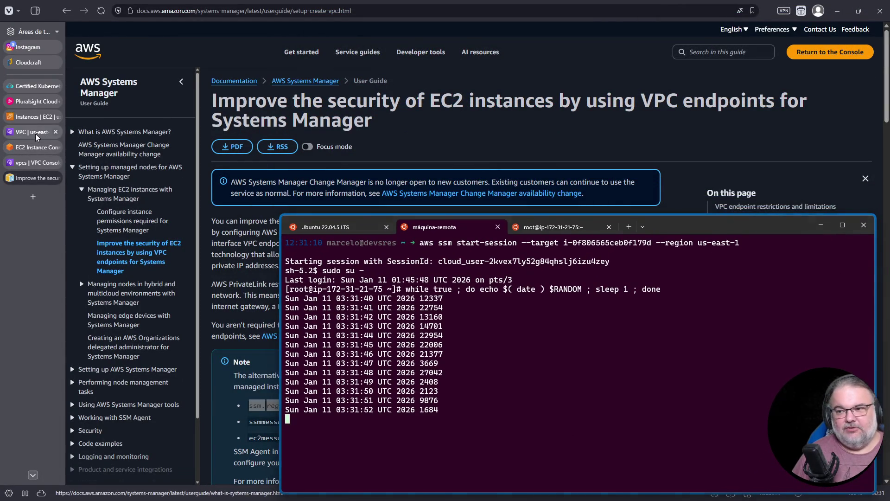
pyautogui.click(34, 132)
pyautogui.moveTo(672, 216); pyautogui.dragTo(677, 373)
pyautogui.scroll(3, 98, 214)
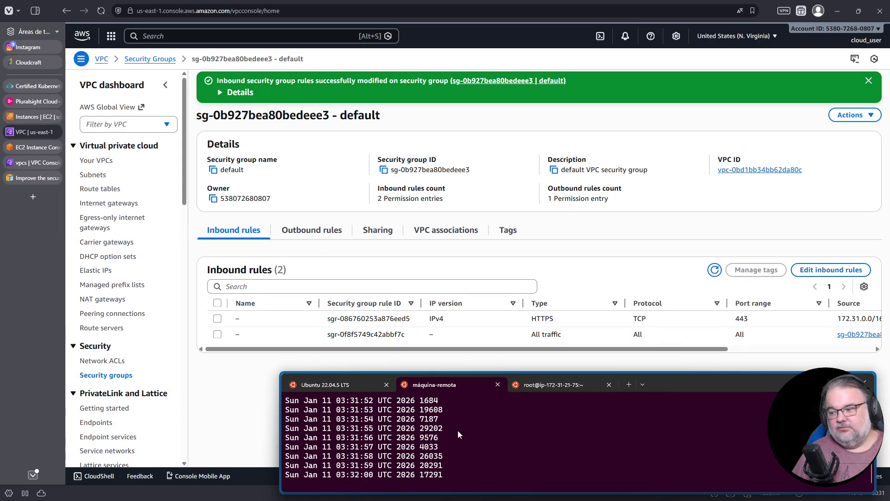
pyautogui.hotkey('ctrl', 'c')
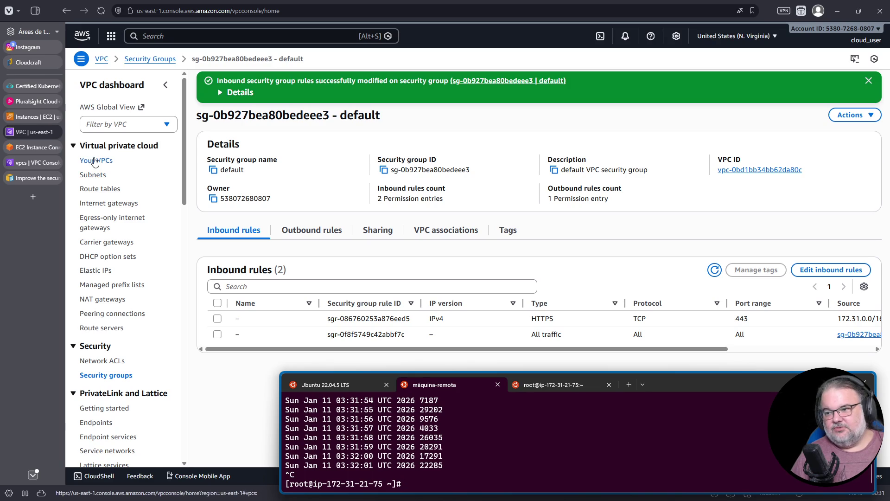
# Go to the EC2 instances list and scroll across its table columns
pyautogui.click(15, 119)
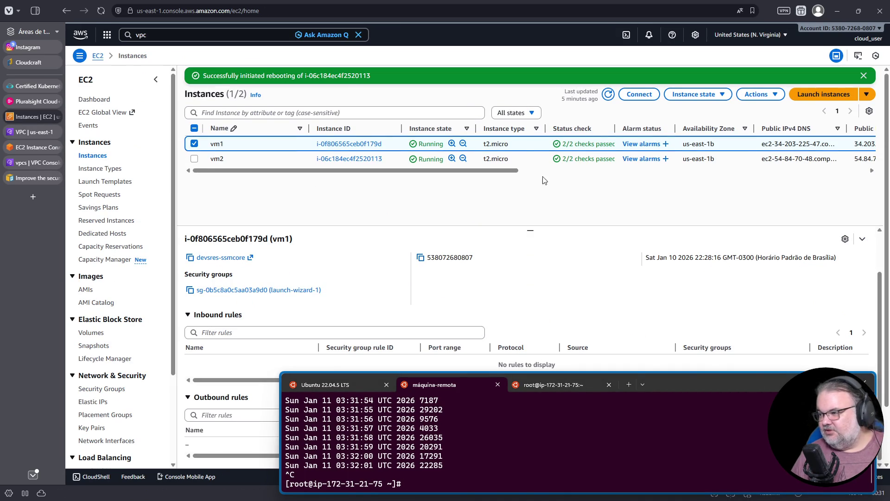
pyautogui.hscroll(5, 559, 181)
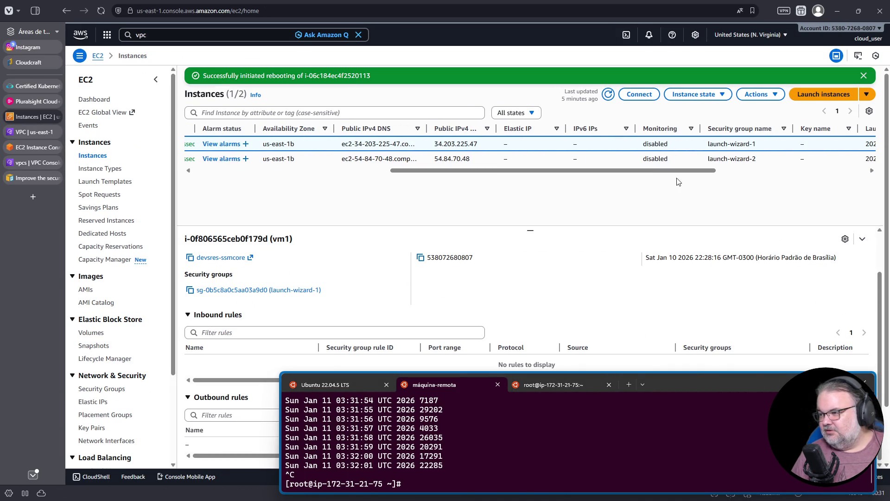
pyautogui.hscroll(5, 661, 177)
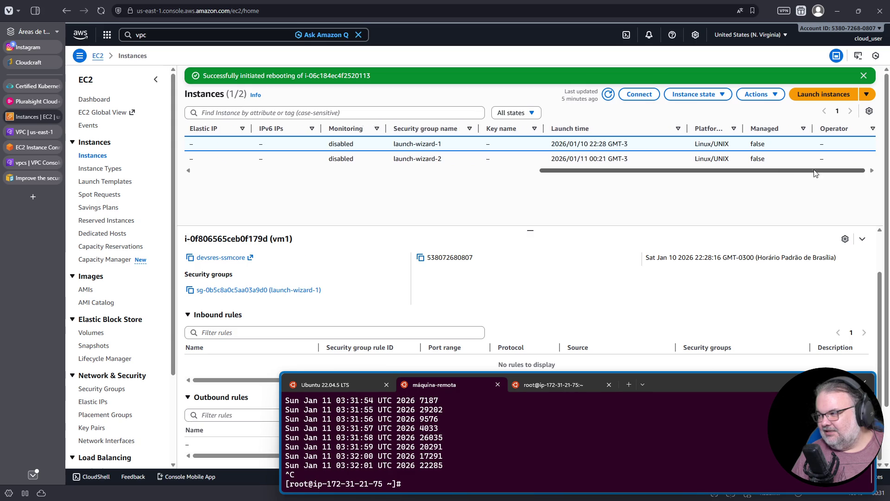
pyautogui.moveTo(755, 170)
pyautogui.mouseDown()
pyautogui.moveTo(443, 181)
pyautogui.moveTo(860, 174)
pyautogui.moveTo(510, 171)
pyautogui.mouseUp()
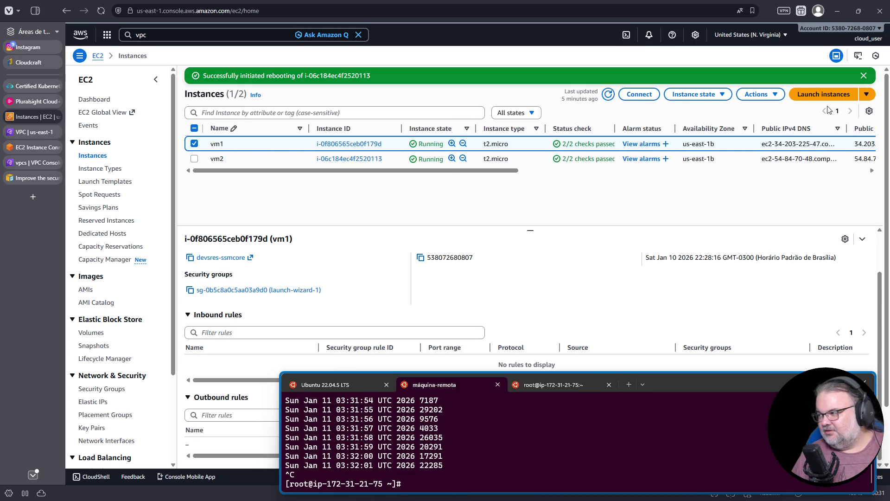
# In table preferences, hide Platform details, Managed, Operator, Elastic IP, status check and Instance type columns, then confirm
pyautogui.click(870, 111)
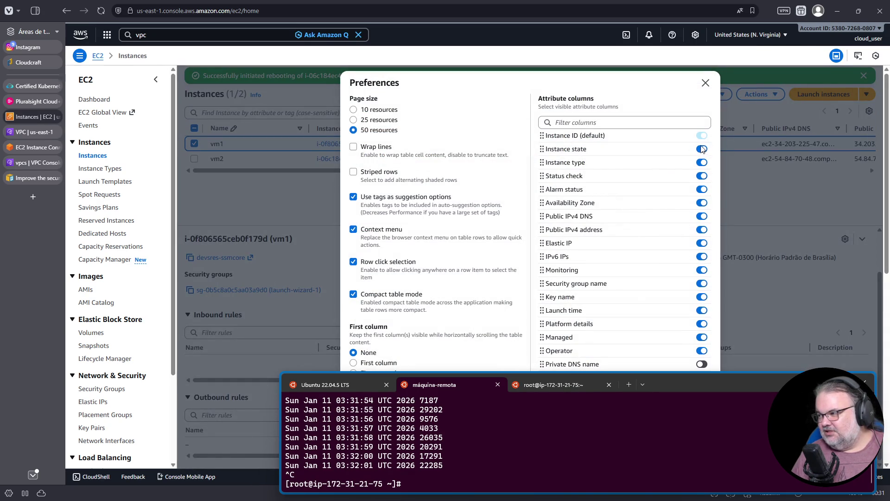
pyautogui.scroll(-5, 701, 281)
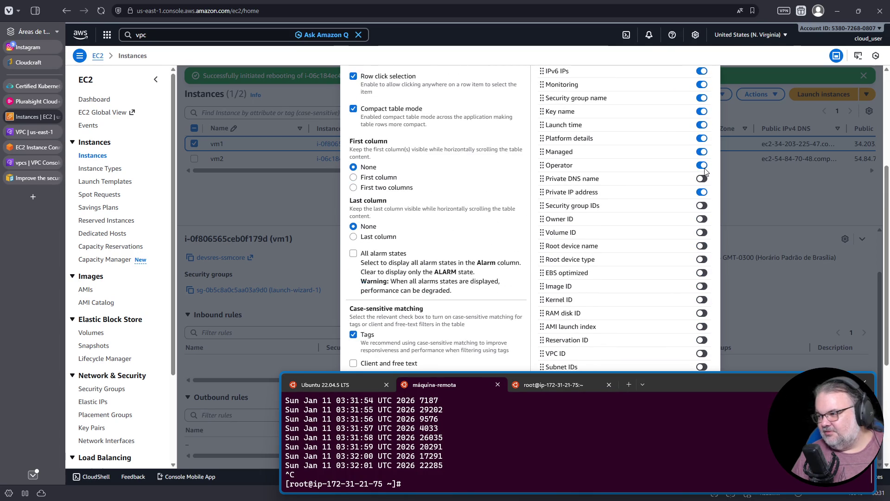
pyautogui.scroll(1, 705, 172)
pyautogui.click(702, 212)
pyautogui.click(701, 198)
pyautogui.click(701, 185)
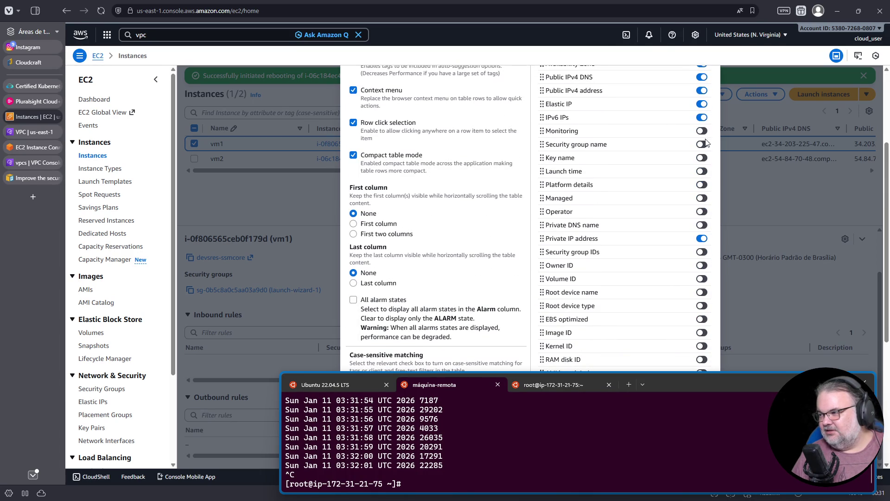
pyautogui.scroll(2, 704, 138)
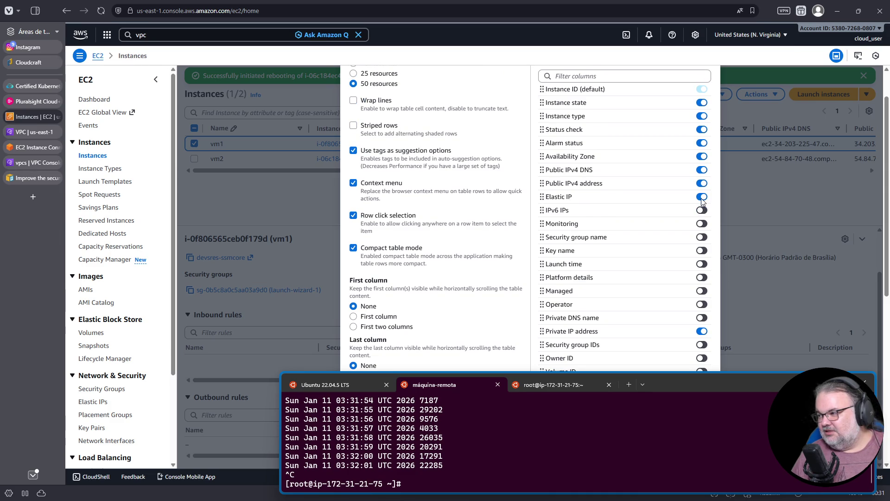
pyautogui.click(701, 198)
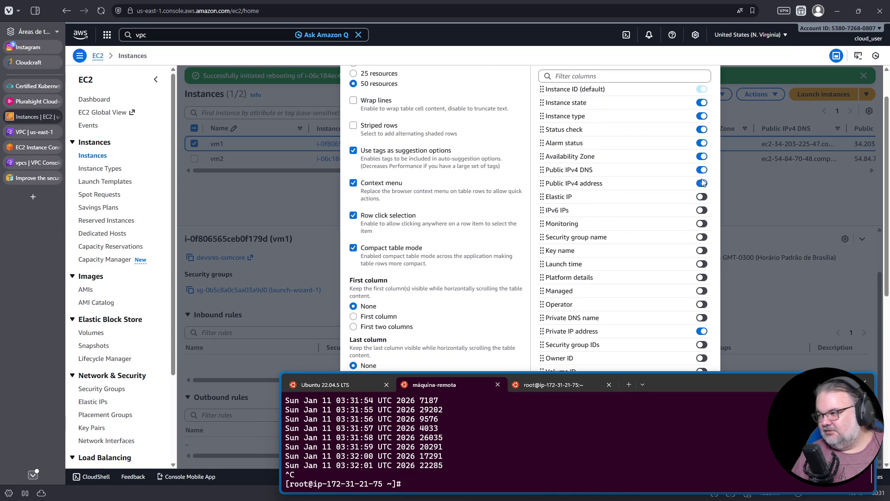
pyautogui.click(702, 158)
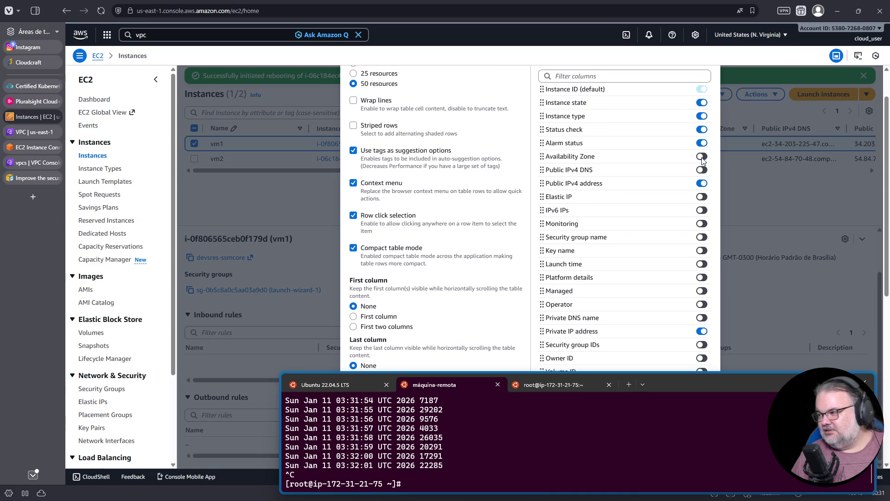
pyautogui.click(703, 117)
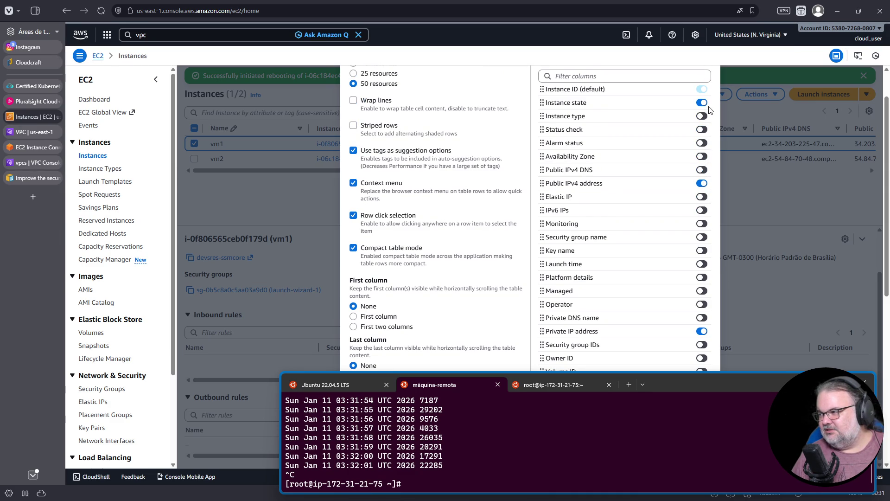
pyautogui.scroll(-10, 681, 169)
pyautogui.moveTo(698, 384)
pyautogui.mouseDown()
pyautogui.moveTo(686, 473)
pyautogui.moveTo(665, 459)
pyautogui.moveTo(666, 316)
pyautogui.moveTo(667, 395)
pyautogui.moveTo(691, 177)
pyautogui.moveTo(720, 187)
pyautogui.moveTo(888, 185)
pyautogui.mouseUp()
pyautogui.click(690, 452)
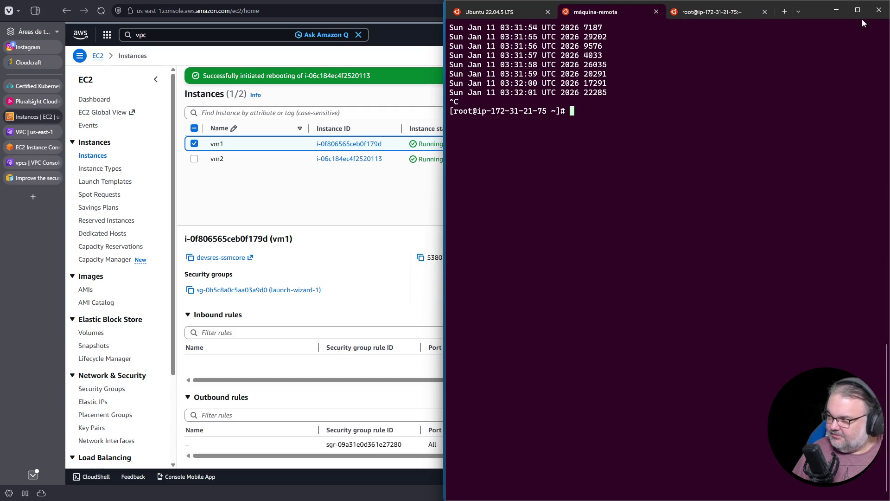
# Move the terminal to reveal vm1's launch-wizard-1 details and rerun the timestamp loop
pyautogui.moveTo(621, 13); pyautogui.dragTo(535, 48)
pyautogui.press('super+Down')
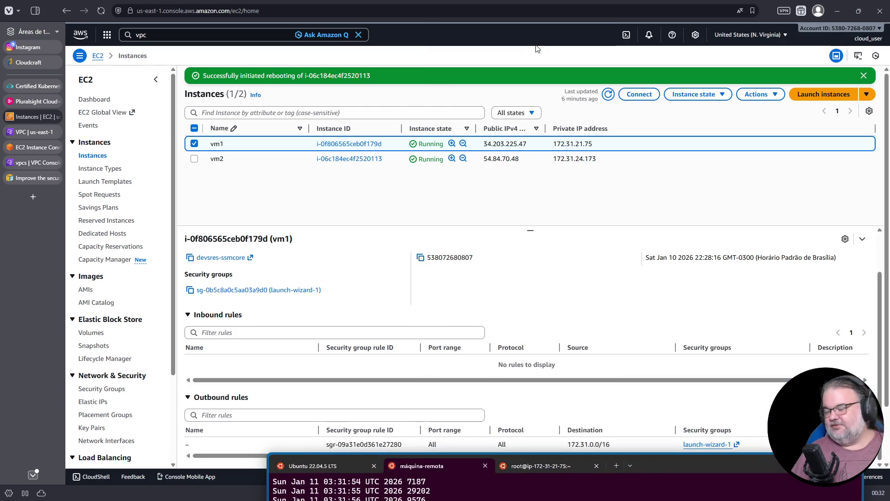
pyautogui.moveTo(680, 467)
pyautogui.mouseDown()
pyautogui.moveTo(691, 352)
pyautogui.moveTo(697, 361)
pyautogui.mouseUp()
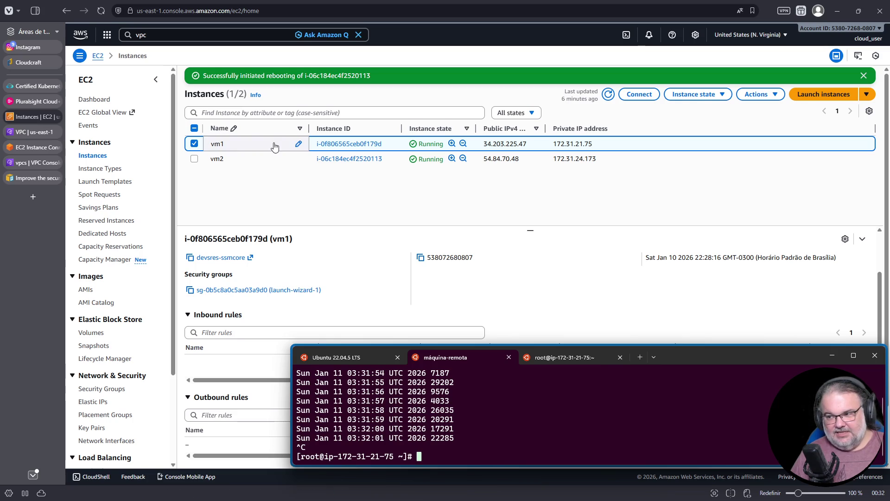
pyautogui.scroll(2, 325, 278)
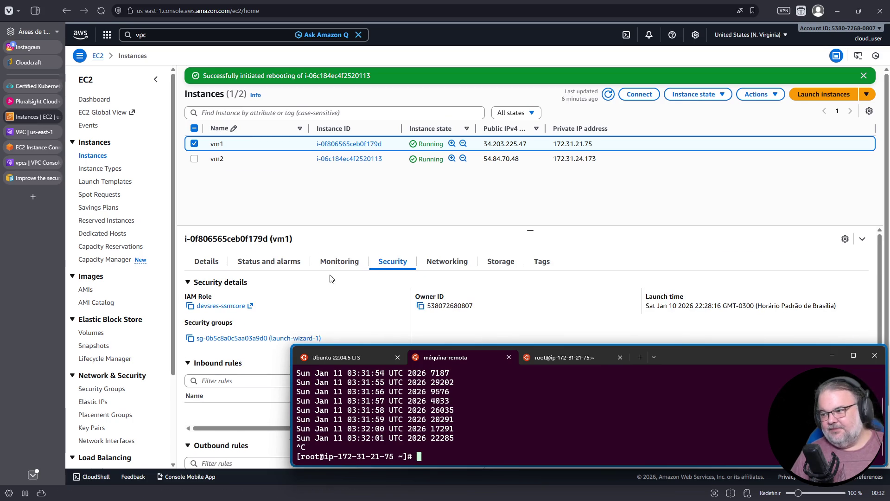
pyautogui.scroll(-2, 391, 290)
pyautogui.moveTo(695, 357); pyautogui.dragTo(678, 240)
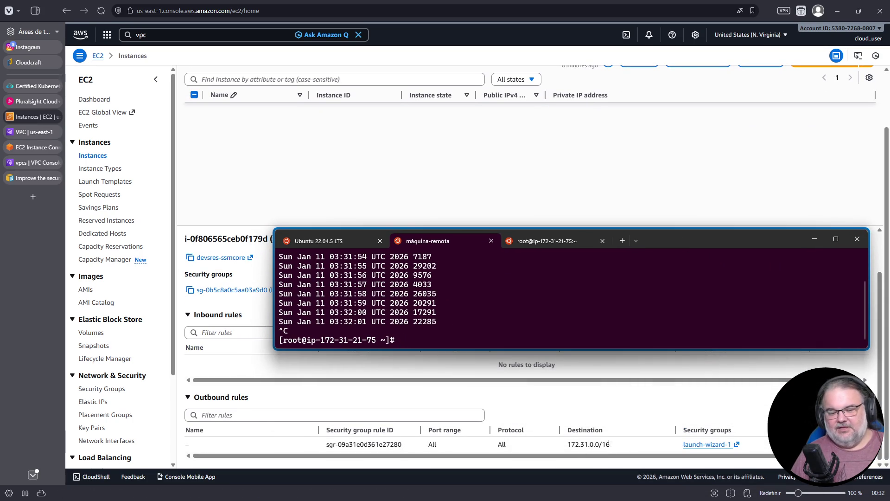
pyautogui.moveTo(709, 246); pyautogui.dragTo(715, 361)
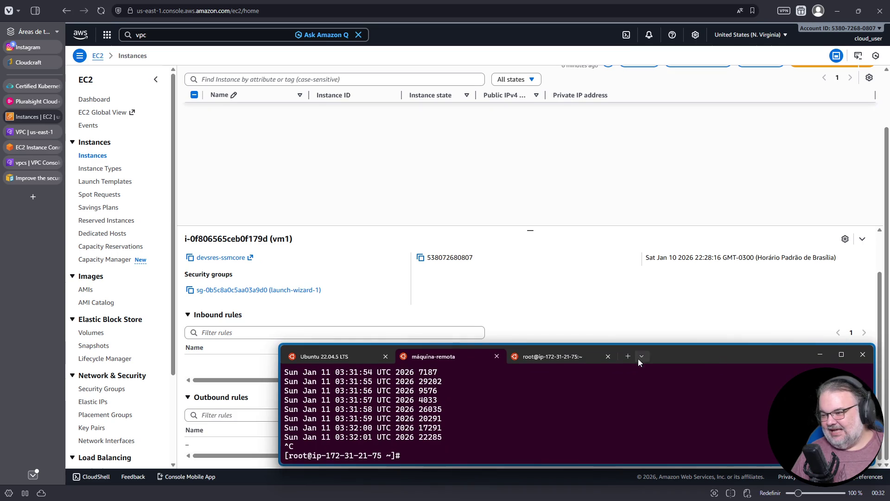
pyautogui.press('Up')
pyautogui.press('Return')
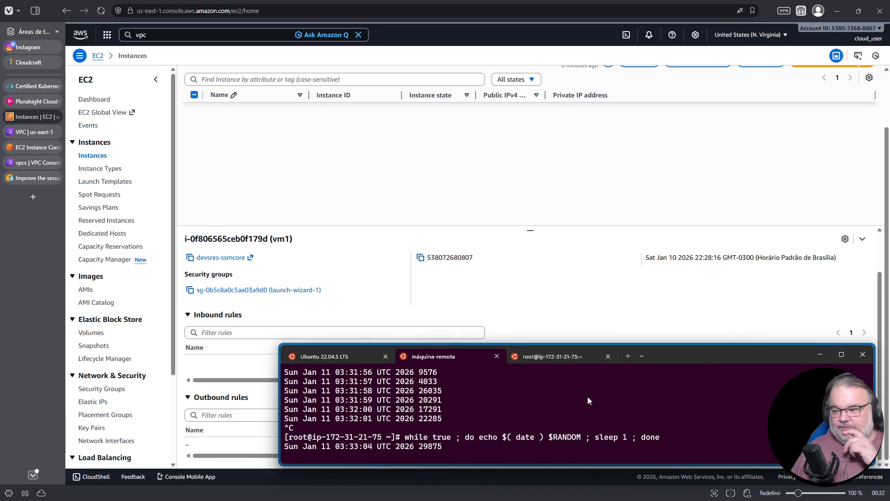
# Delete launch-wizard-1's All traffic outbound rule to 172.31.0.0/16 and save the rules
pyautogui.click(279, 290)
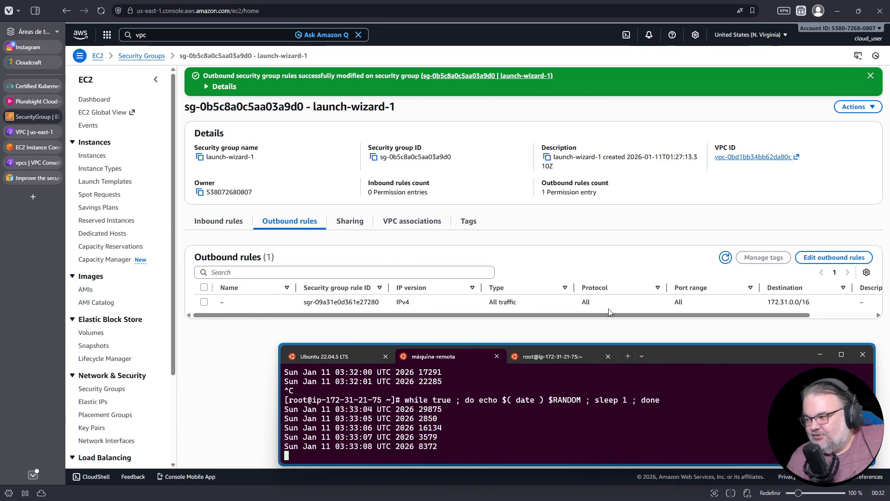
pyautogui.click(205, 301)
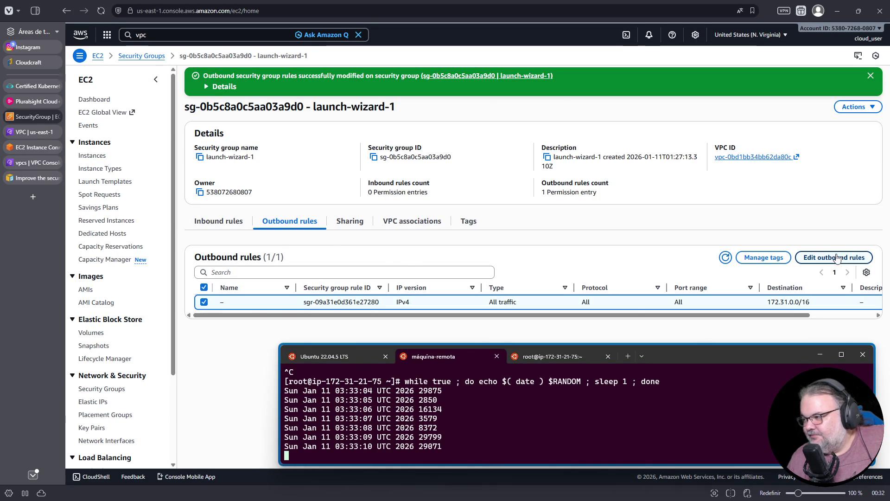
pyautogui.click(835, 257)
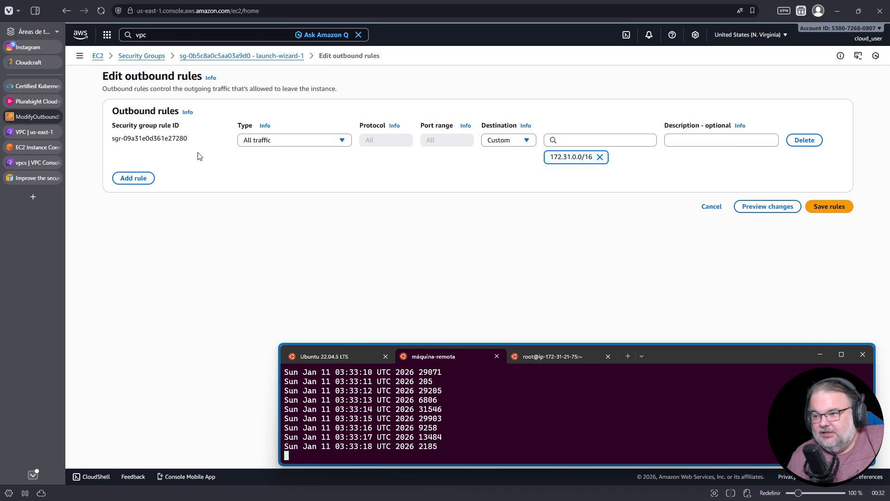
pyautogui.click(805, 140)
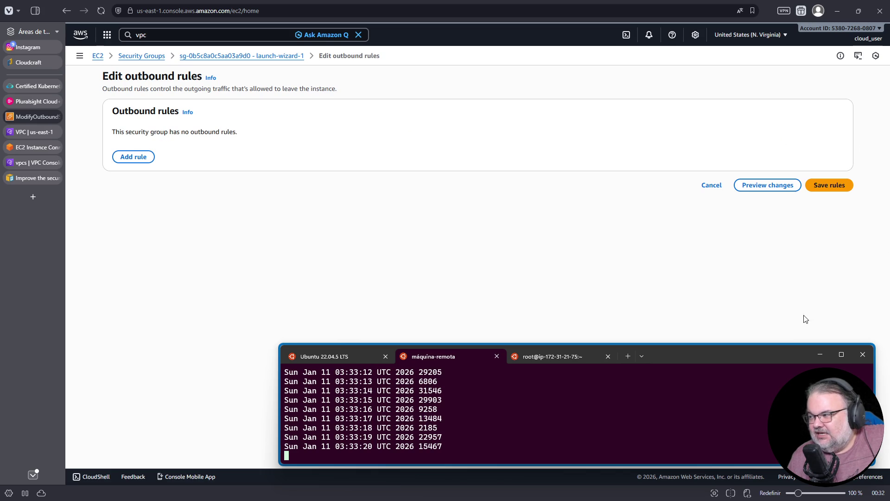
pyautogui.click(829, 185)
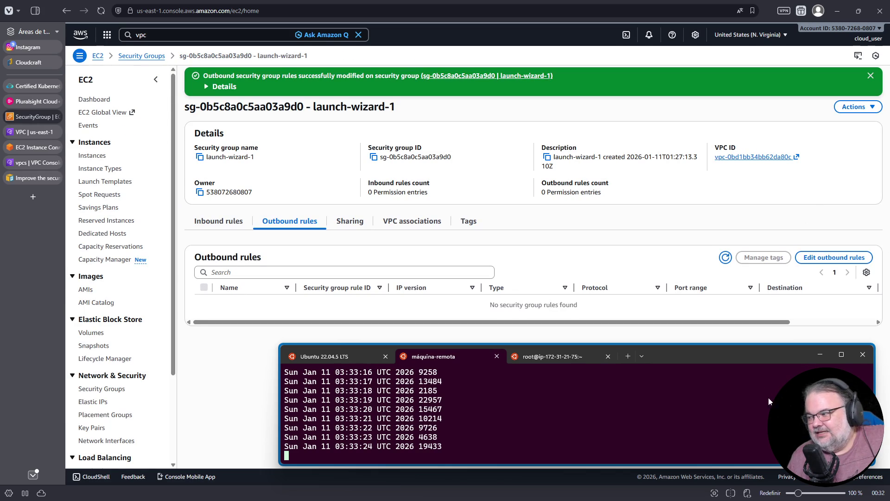
pyautogui.moveTo(741, 355)
pyautogui.mouseDown()
pyautogui.moveTo(757, 137)
pyautogui.moveTo(739, 71)
pyautogui.mouseUp()
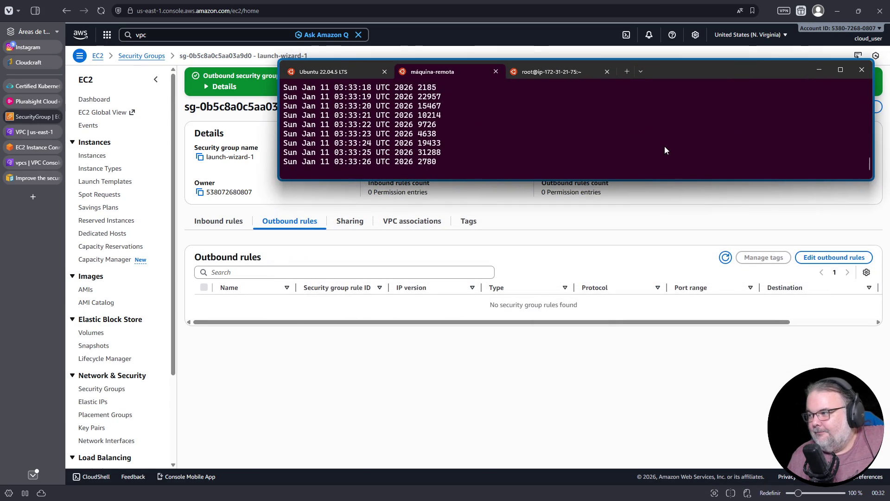
# Make the terminal taller, expand the success banner's Details, and move the terminal to reveal the outbound rules table
pyautogui.moveTo(668, 180); pyautogui.dragTo(668, 377)
pyautogui.moveTo(711, 77); pyautogui.dragTo(708, 217)
pyautogui.click(218, 87)
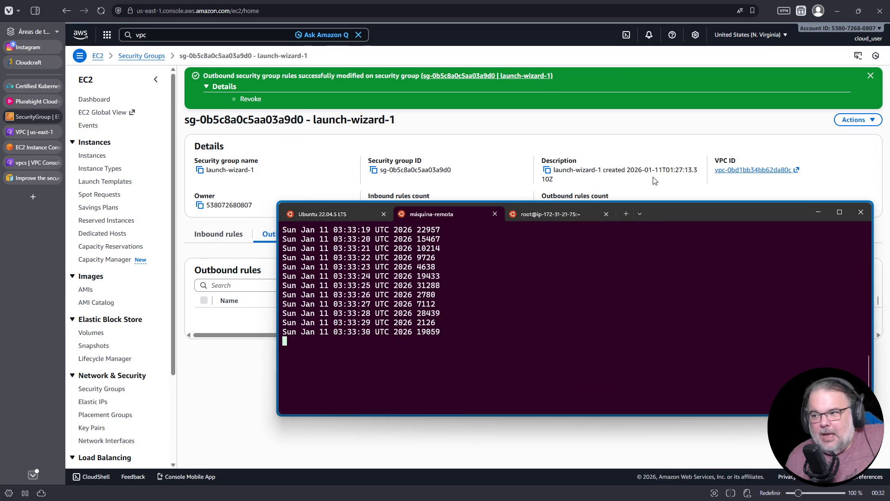
pyautogui.moveTo(696, 215)
pyautogui.mouseDown()
pyautogui.moveTo(698, 122)
pyautogui.moveTo(698, 130)
pyautogui.mouseUp()
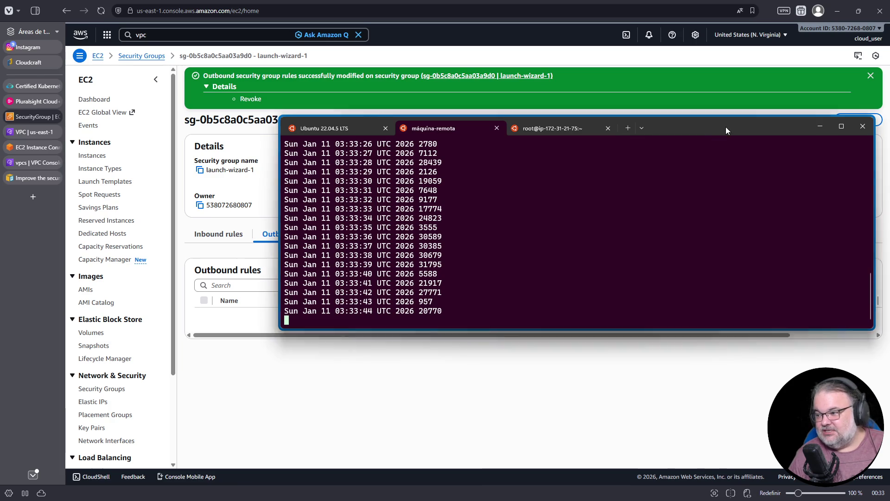
pyautogui.moveTo(726, 130); pyautogui.dragTo(720, 76)
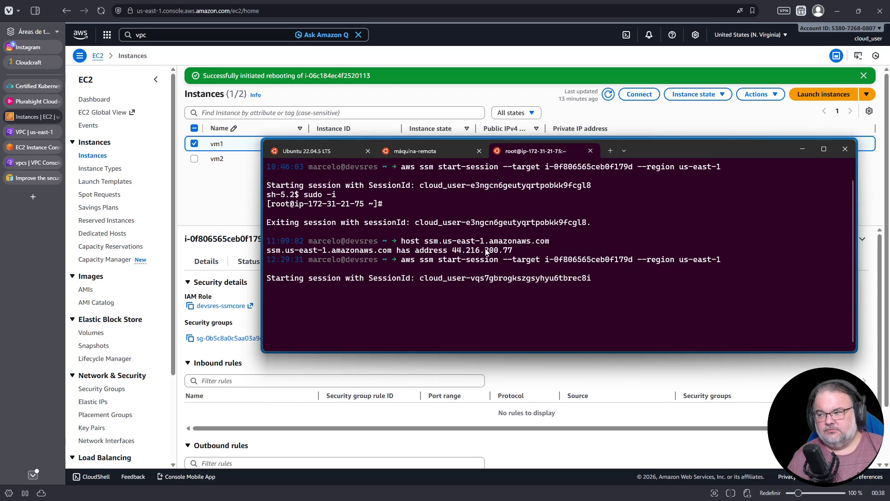
# Switch to the máquina-remota tab, where the SSM timestamp loop is still printing
pyautogui.click(438, 152)
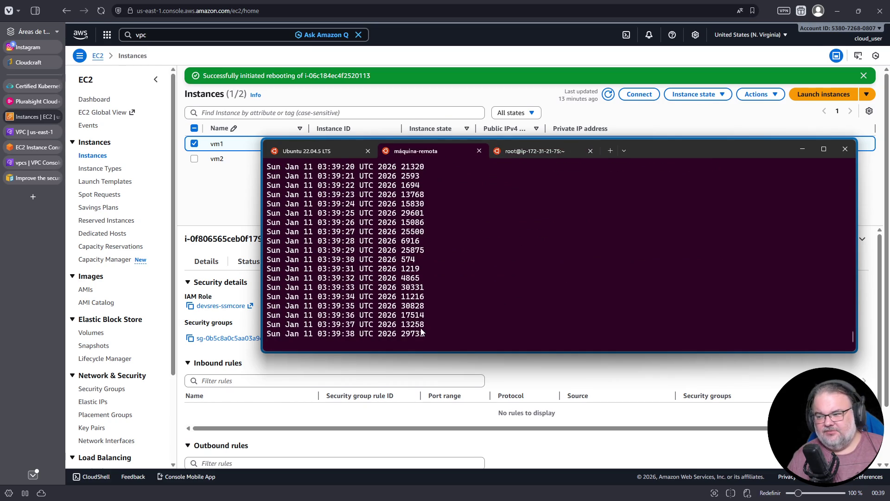
# Stop the timestamp loop, run ls -la in root's home, then restart the loop
pyautogui.hotkey('ctrl', 'c')
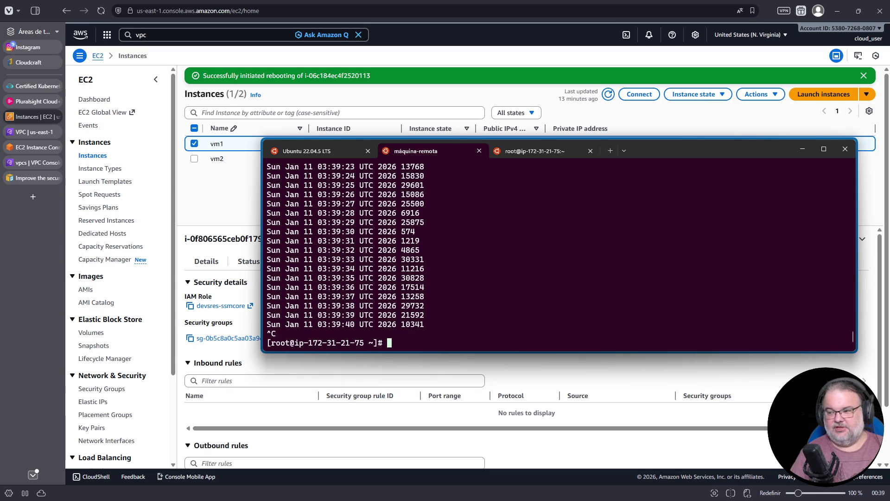
pyautogui.write('ls -la')
pyautogui.press('Return')
pyautogui.press('Up')
pyautogui.press('Up')
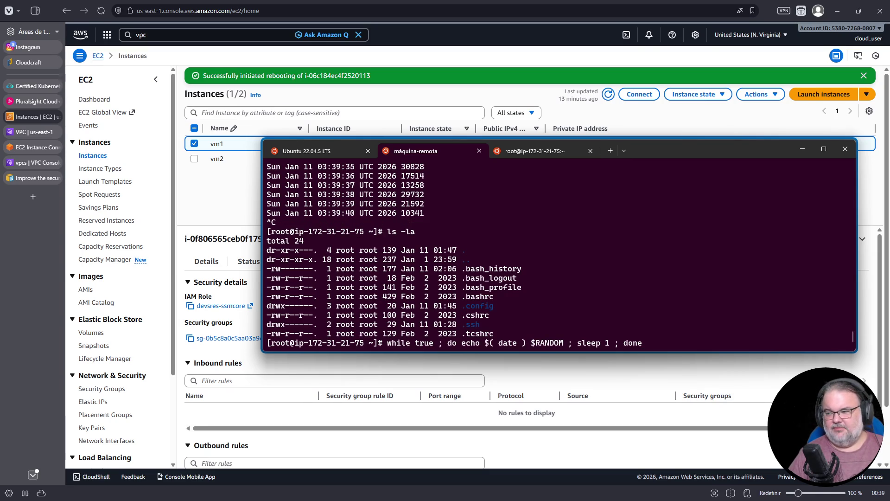
pyautogui.press('Return')
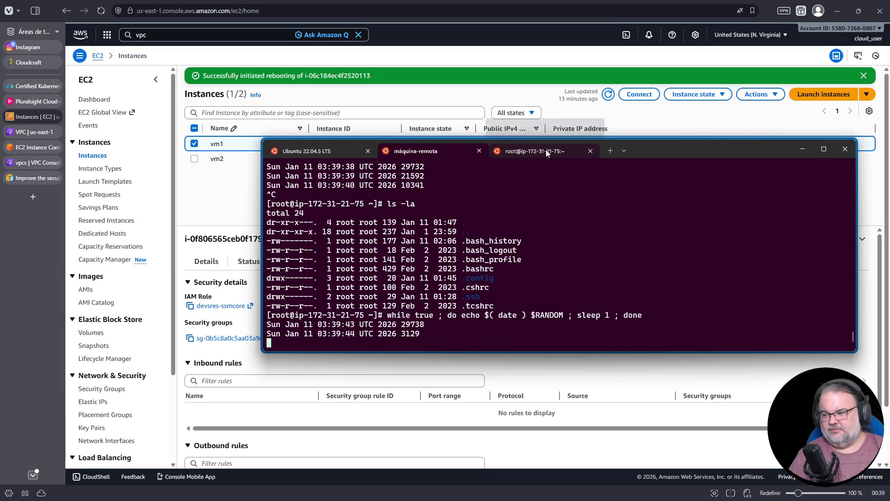
# Check the SSM session tab, then stop the loop and run netstat -nptl to list listening ports
pyautogui.click(546, 149)
pyautogui.tripleClick(392, 278)
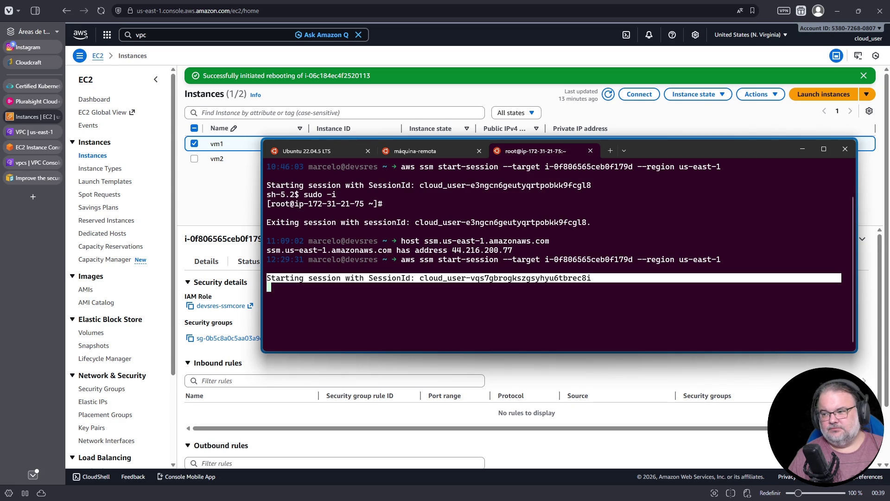
pyautogui.click(431, 149)
pyautogui.hotkey('ctrl', 'c')
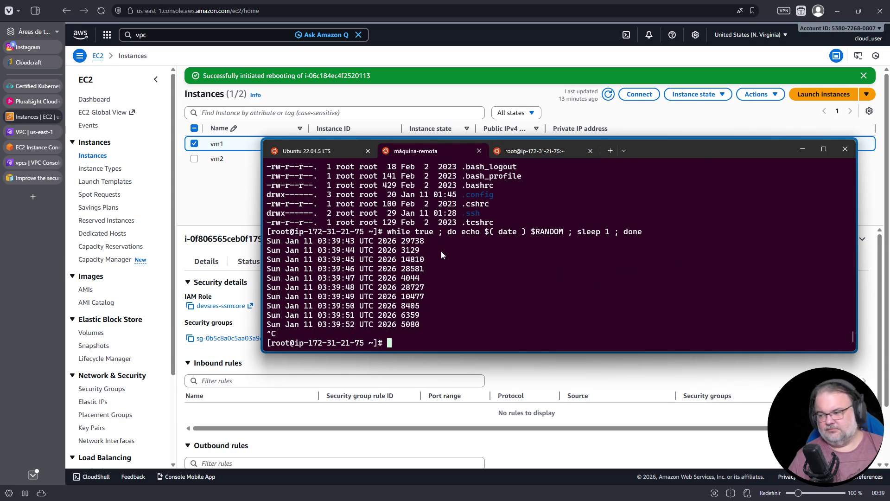
pyautogui.write('netsat -')
pyautogui.hotkey('ctrl', 'c')
pyautogui.write('netstat -nptl')
pyautogui.press('Return')
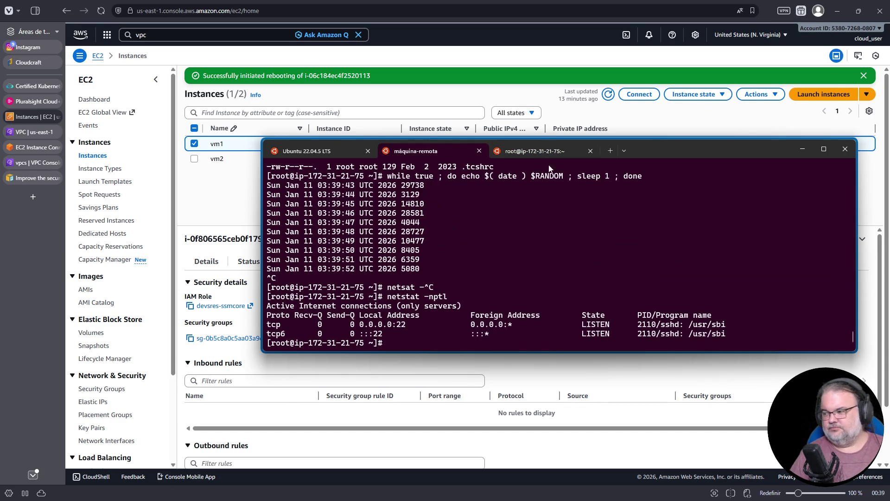
# Run netstat -npta on the remote machine to list all TCP connections, then switch to the local Ubuntu tab
pyautogui.doubleClick(665, 151)
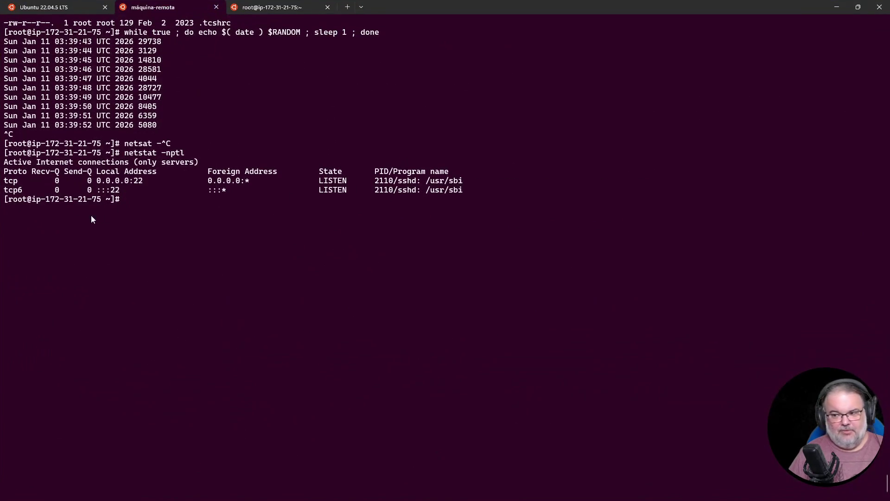
pyautogui.press('Up')
pyautogui.press('BackSpace')
pyautogui.write('a')
pyautogui.press('Return')
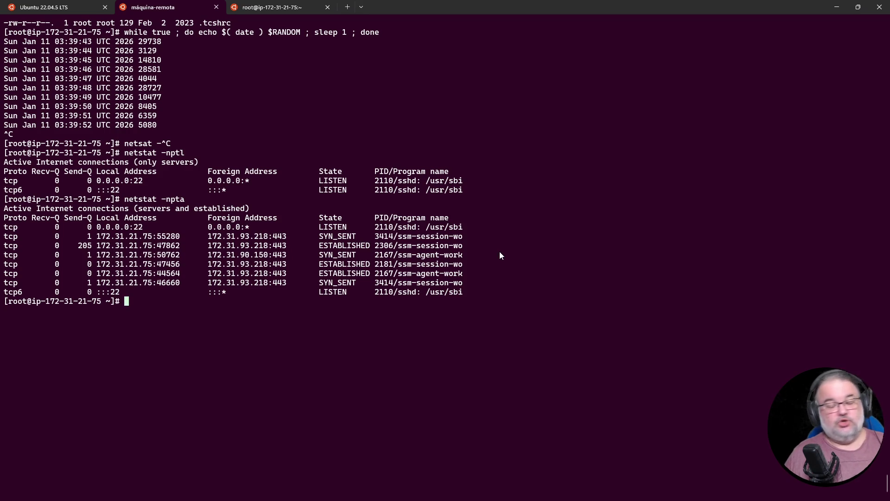
pyautogui.doubleClick(590, 5)
pyautogui.click(244, 109)
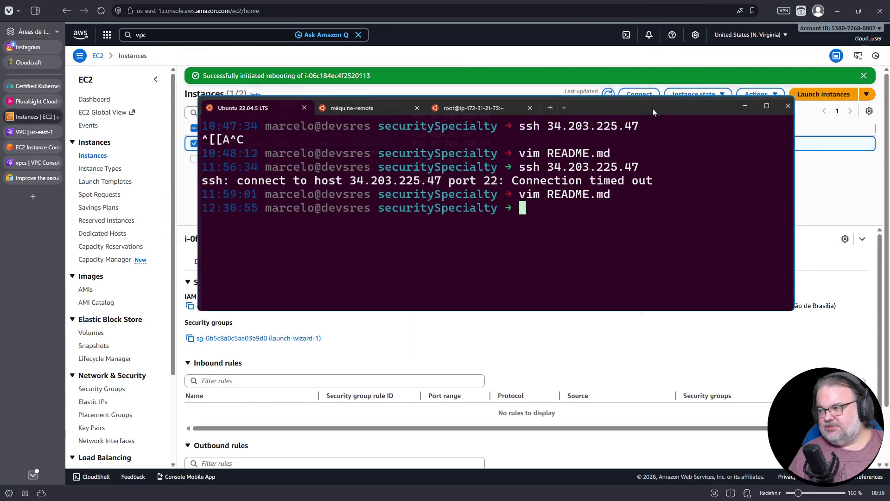
# Reopen README.md in vim and open a new line under the Security Groups vs NACLs heading
pyautogui.doubleClick(653, 107)
pyautogui.press('Up')
pyautogui.press('Return')
pyautogui.press('Up')
pyautogui.click(7, 38)
pyautogui.click(7, 38)
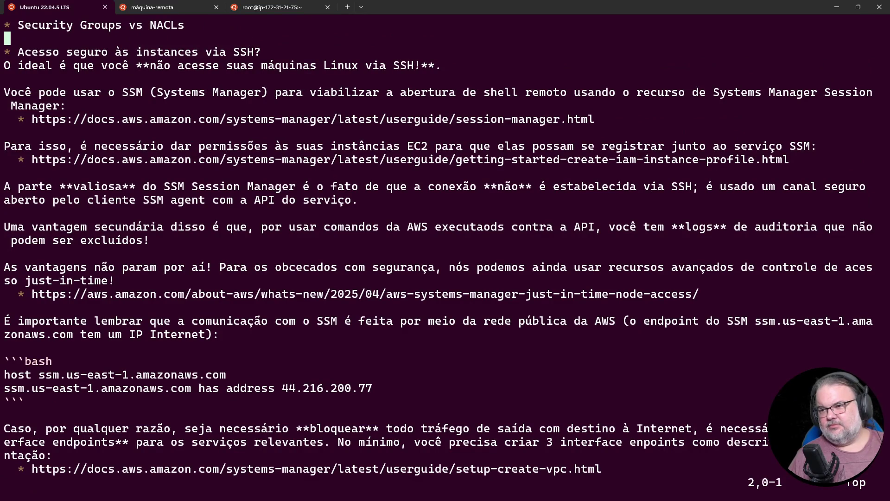
pyautogui.press('i')
pyautogui.press('Return')
pyautogui.press('Return')
pyautogui.press('Up')
pyautogui.press('Up')
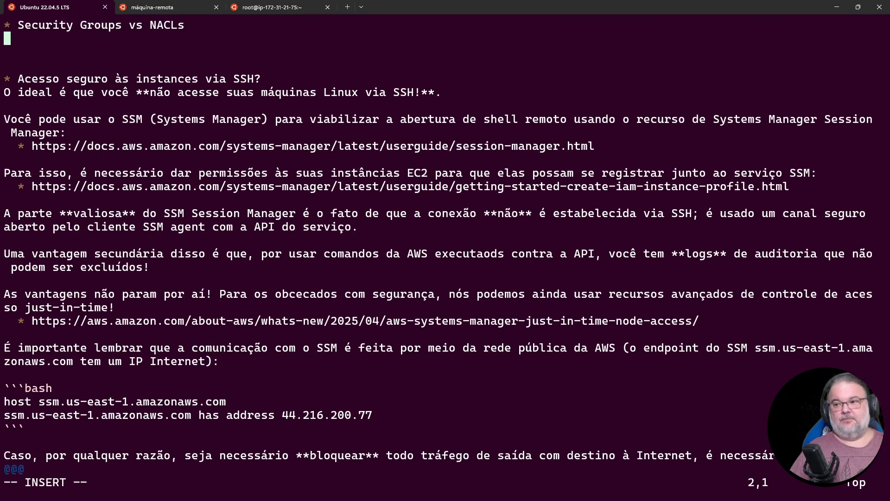
pyautogui.press('Return')
# Type the note that Security Groups are **stateful** and rule changes don't interrupt established connections
pyautogui.write('Security Group')
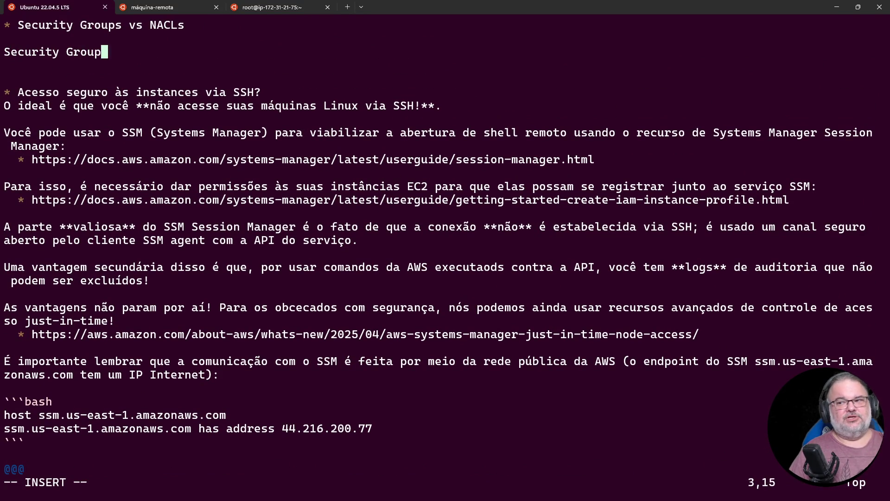
pyautogui.write('s são **state')
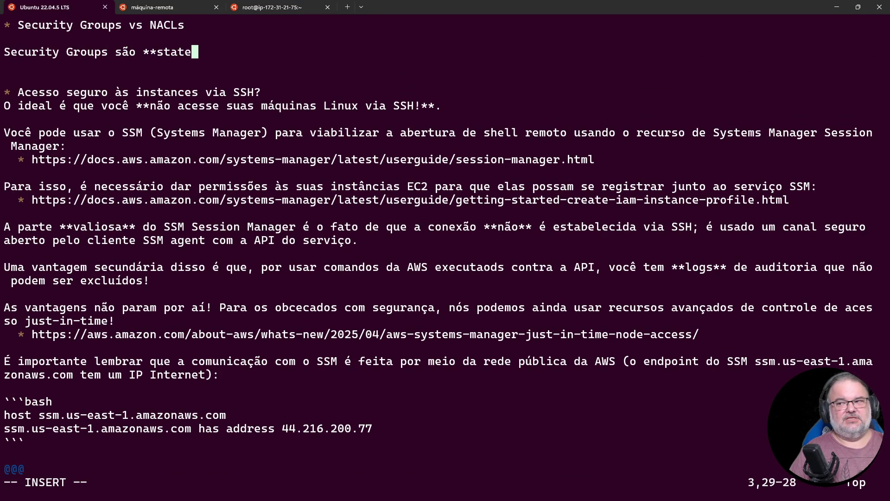
pyautogui.write('ful** por padr')
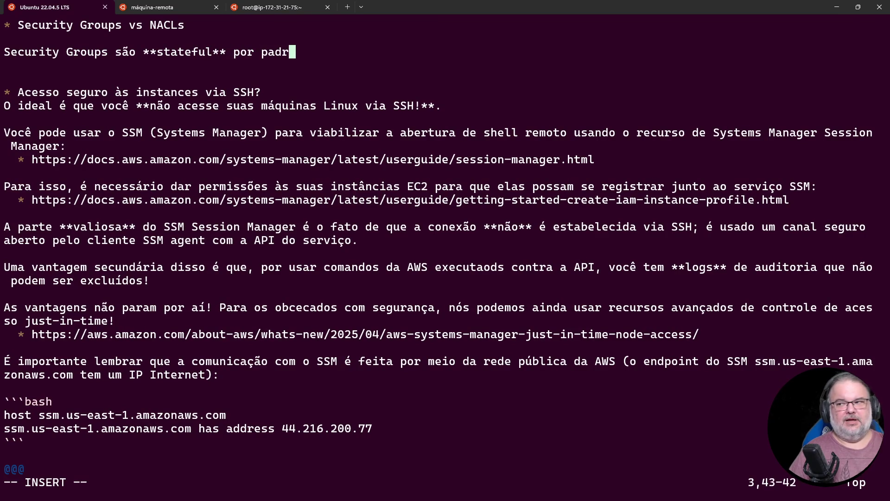
pyautogui.write('ão. Conex')
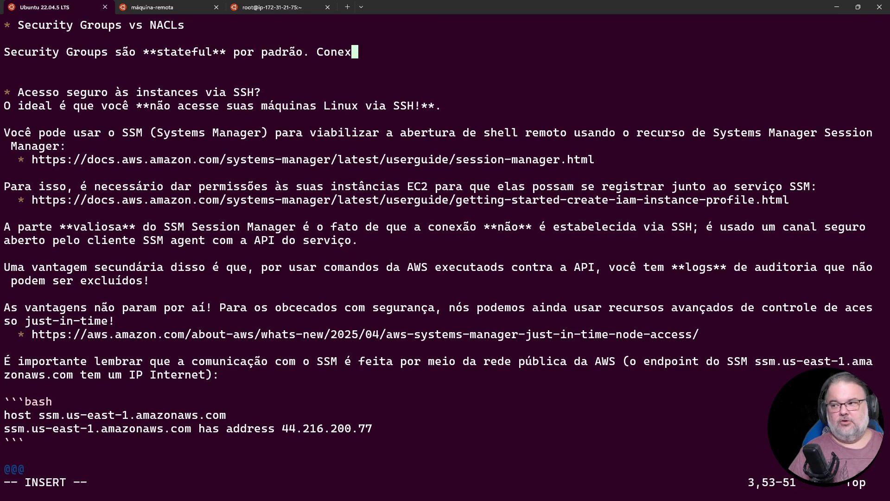
pyautogui.write('ões j')
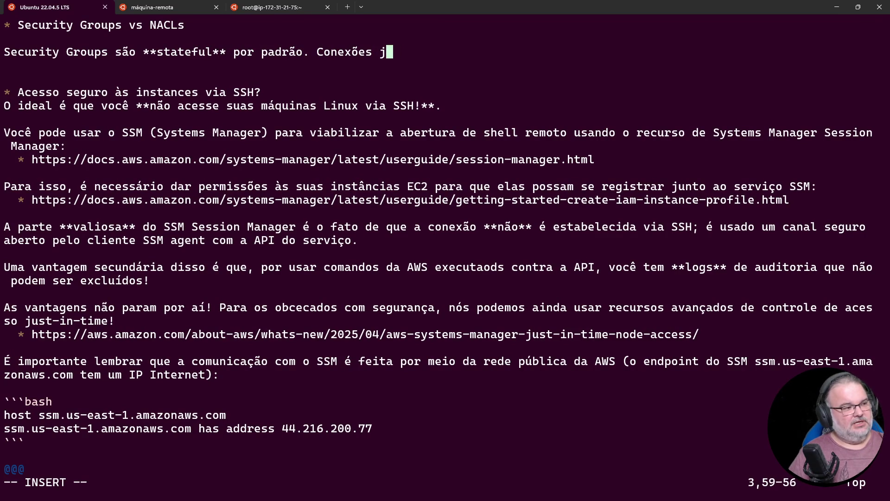
pyautogui.write('á estabelecidas n')
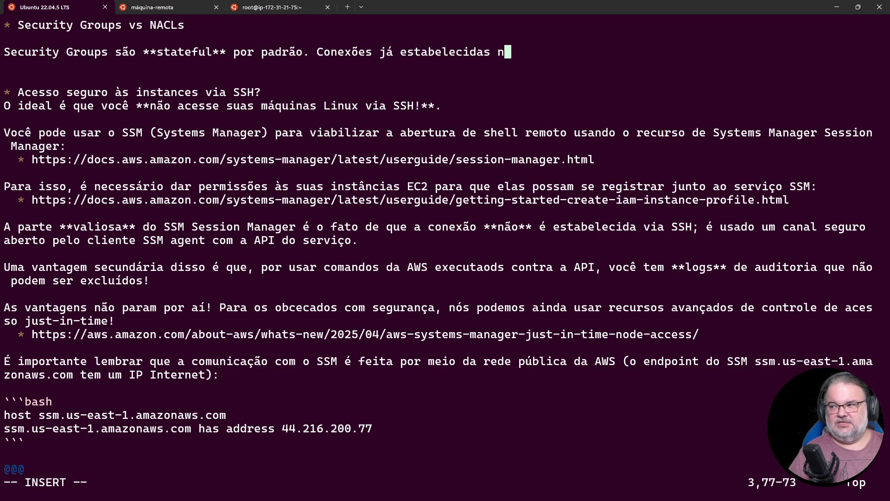
pyautogui.write('ão são interrompidas')
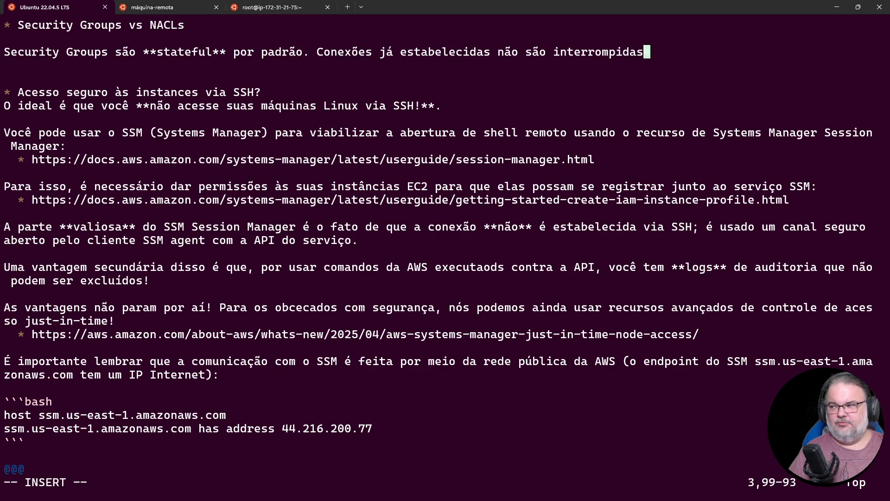
pyautogui.write(' porque você modifi')
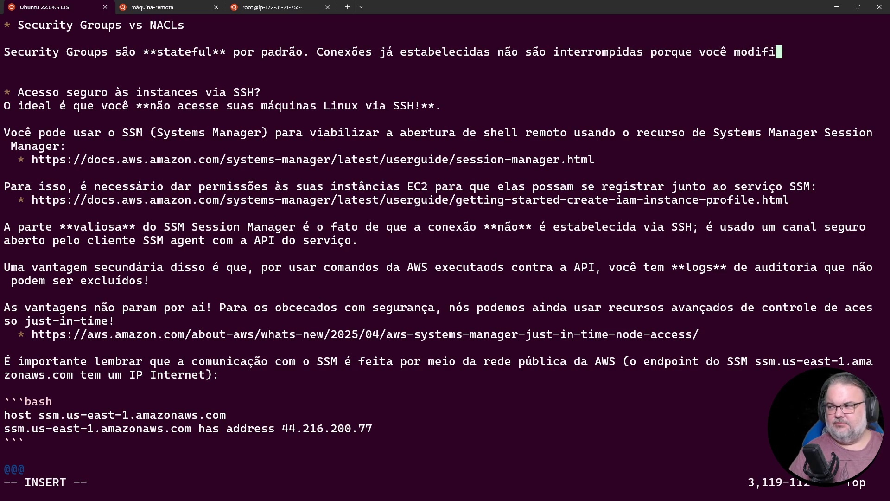
pyautogui.write('cou algu')
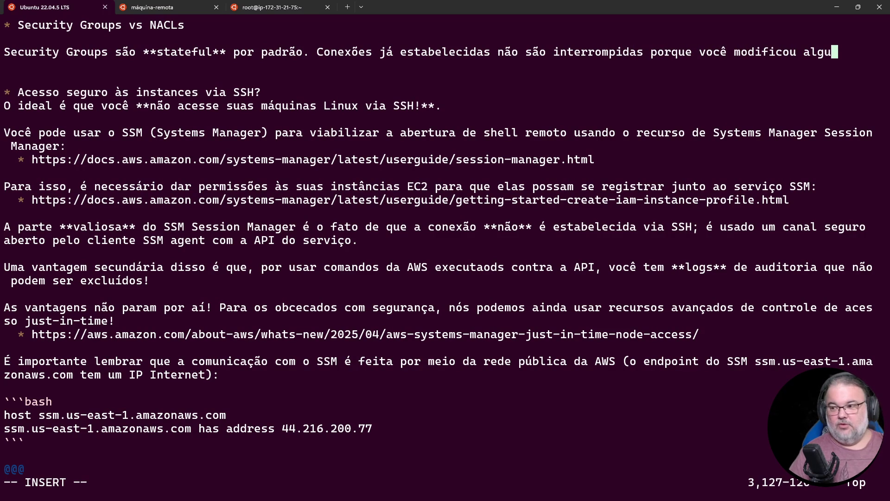
pyautogui.write('m componente que')
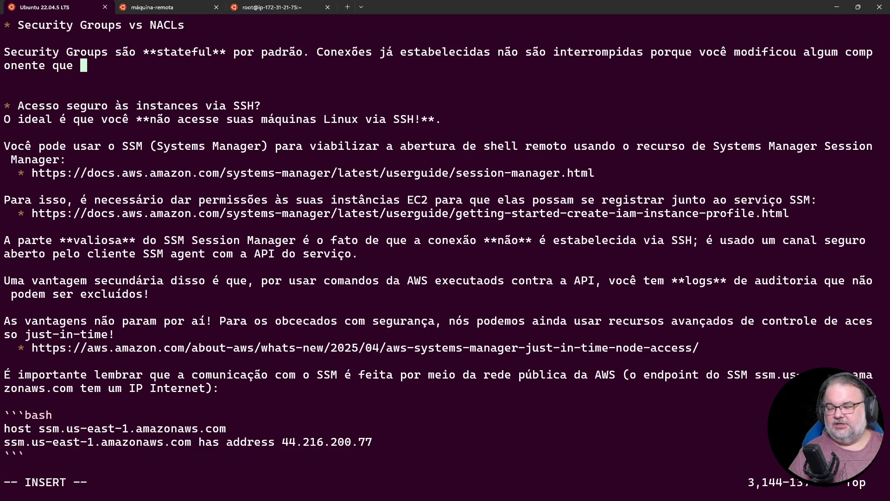
pyautogui.press('BackSpace')
pyautogui.write(', em tese, ')
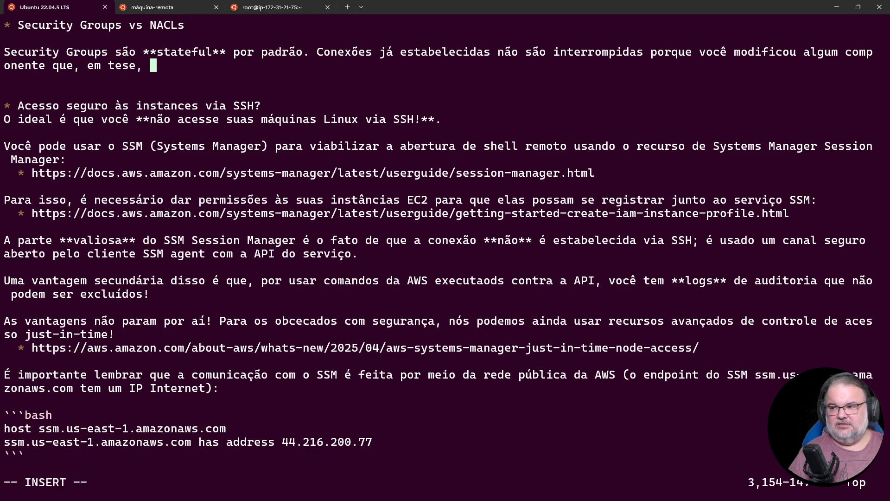
pyautogui.write('as bloquearia.')
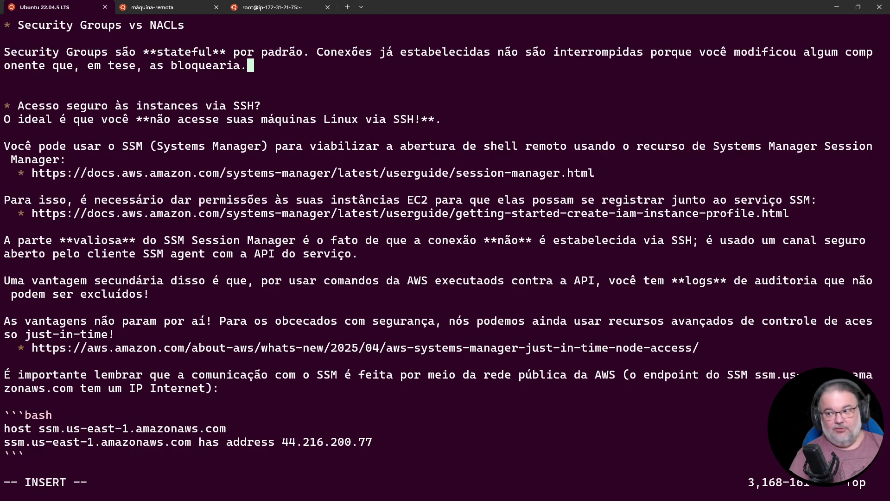
pyautogui.moveTo(157, 52); pyautogui.dragTo(192, 53)
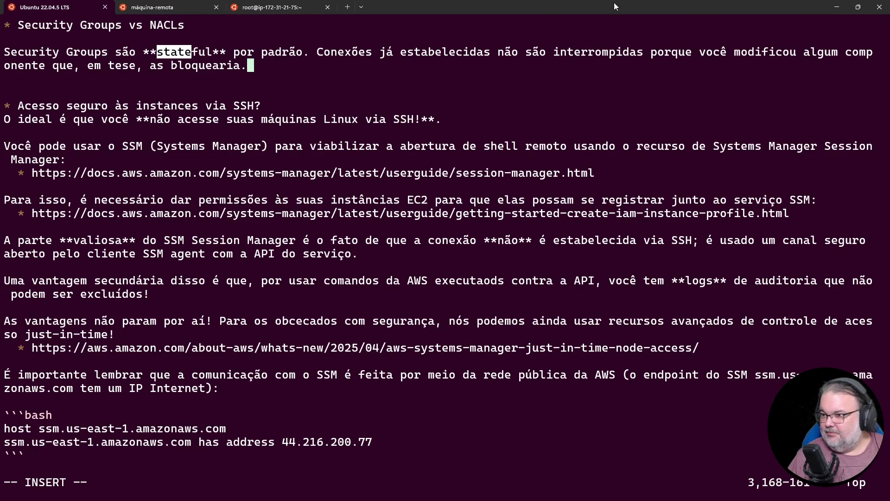
pyautogui.click(153, 7)
# Rerun netstat -npta on the remote machine and review the SSM websocket error and ssmmessages endpoint
pyautogui.press('Up')
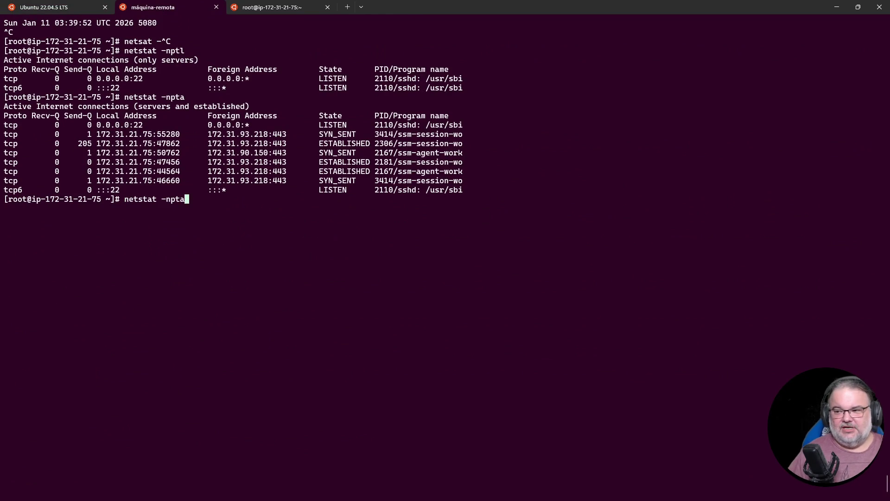
pyautogui.press('Return')
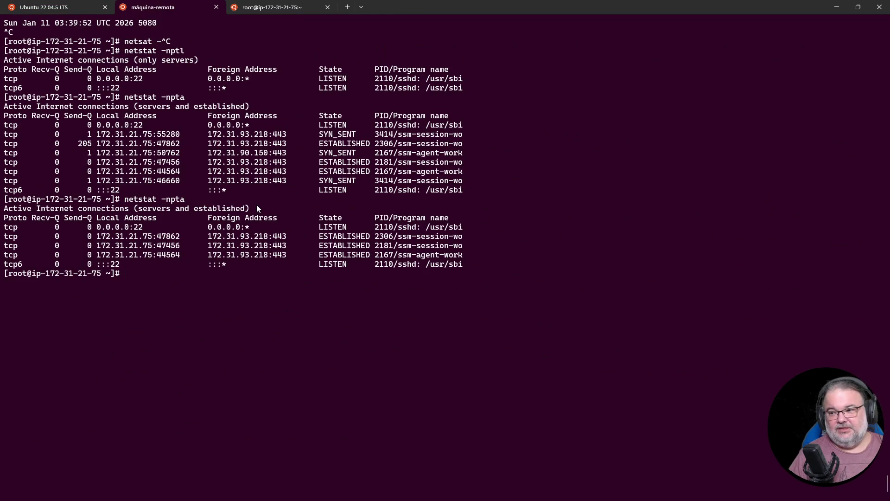
pyautogui.click(274, 6)
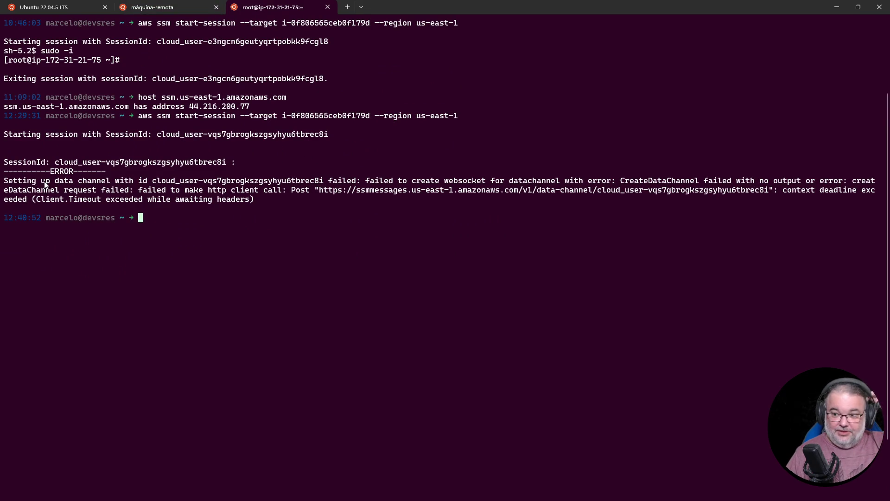
pyautogui.moveTo(139, 118); pyautogui.dragTo(235, 118)
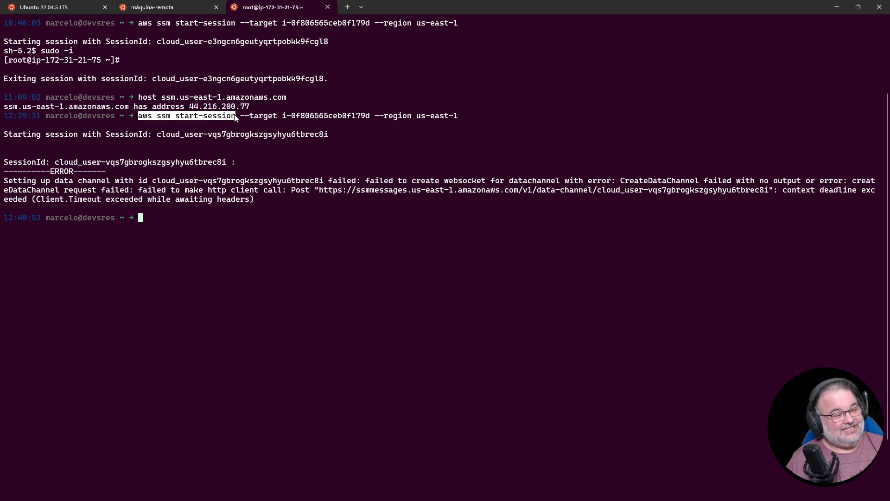
pyautogui.scroll(6, 310, 216)
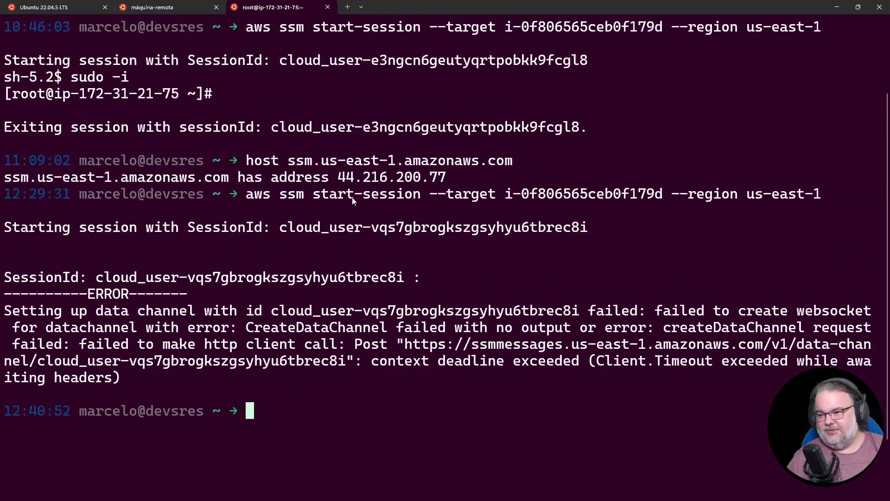
pyautogui.moveTo(96, 262); pyautogui.dragTo(242, 263)
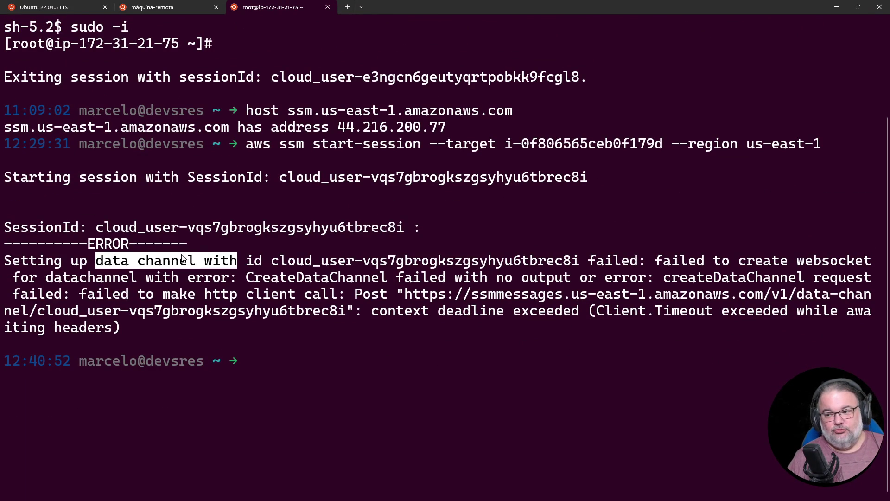
pyautogui.moveTo(97, 265); pyautogui.dragTo(206, 266)
pyautogui.moveTo(330, 264); pyautogui.dragTo(594, 266)
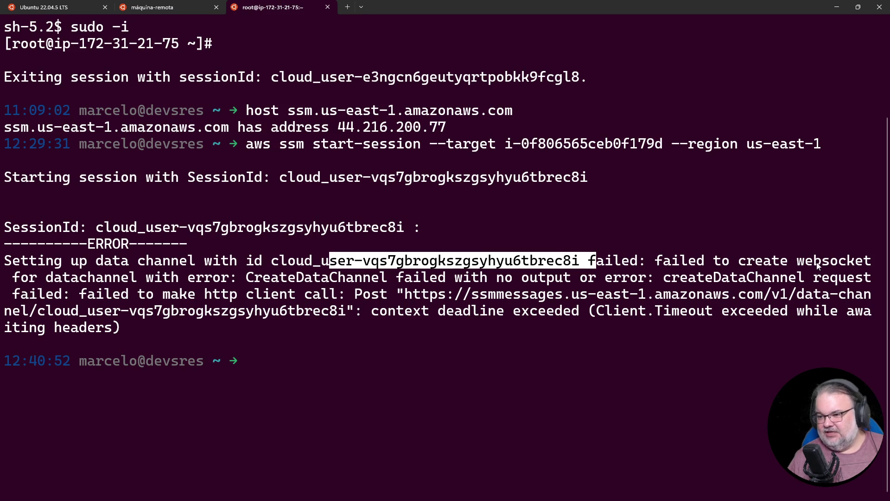
pyautogui.hotkey('ctrl', 'c')
pyautogui.moveTo(797, 260); pyautogui.dragTo(863, 262)
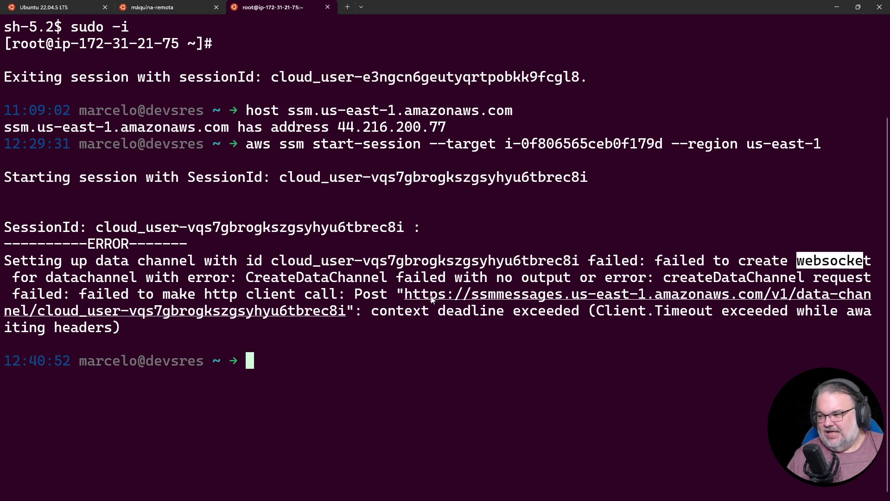
pyautogui.click(406, 298)
pyautogui.moveTo(406, 298); pyautogui.dragTo(763, 297)
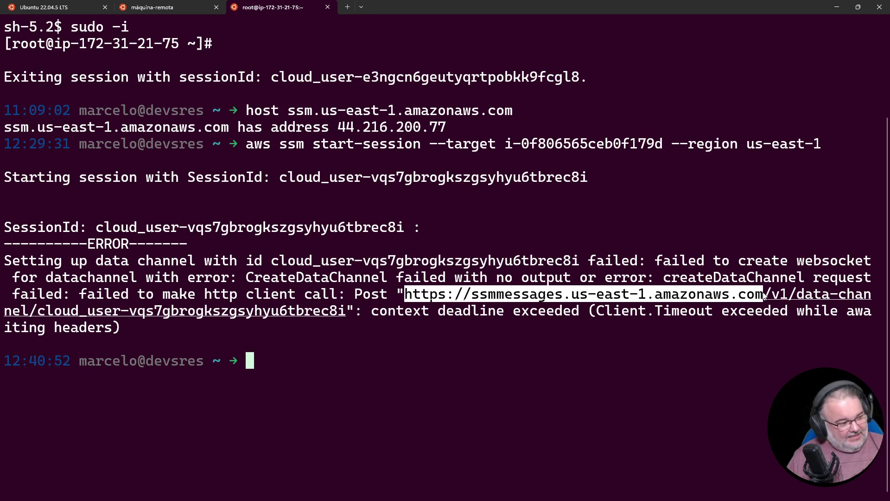
# Rerun netstat again, then highlight the ssmmessages endpoint URL and the ssm.us-east-1.amazonaws.com host
pyautogui.click(153, 7)
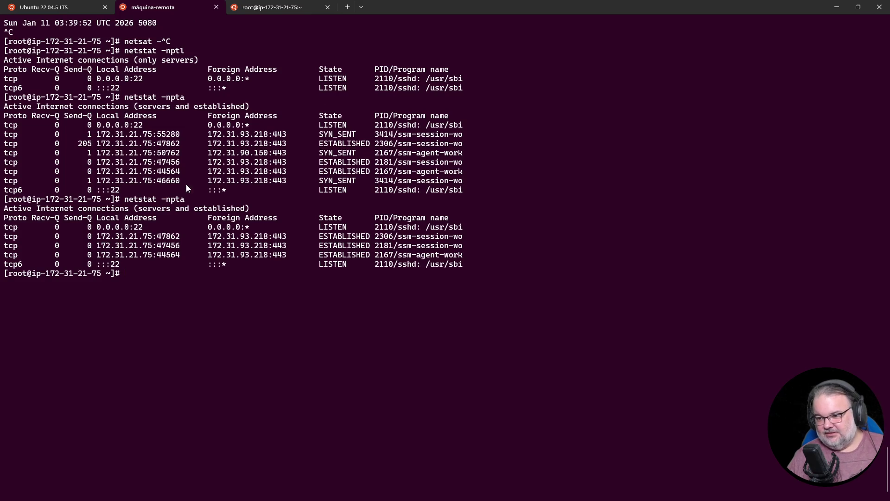
pyautogui.press('Up')
pyautogui.press('Return')
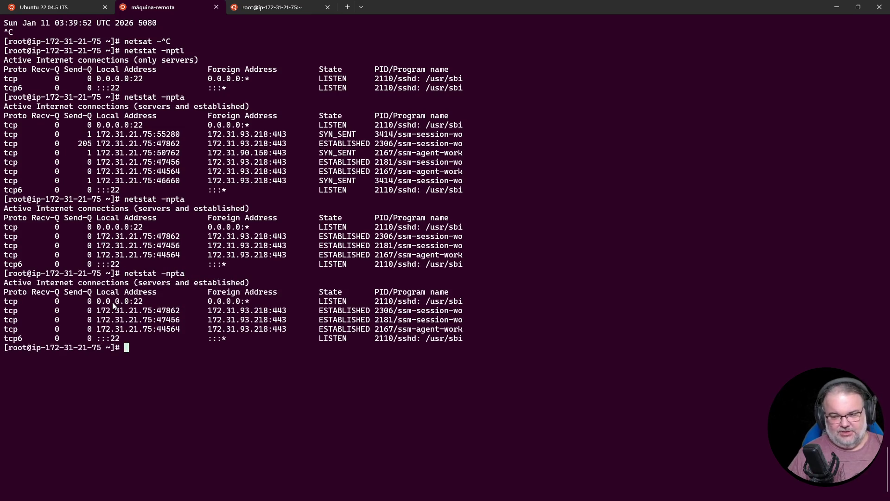
pyautogui.click(272, 7)
pyautogui.click(411, 300)
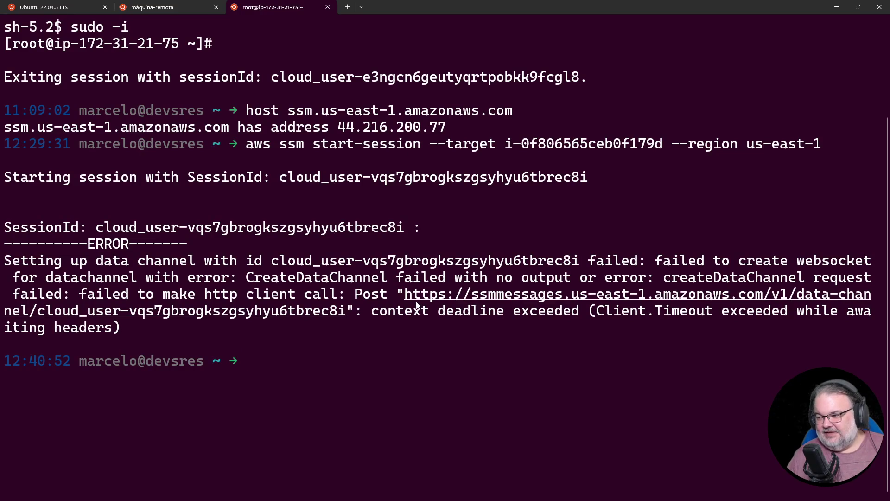
pyautogui.moveTo(407, 300)
pyautogui.mouseDown()
pyautogui.moveTo(875, 302)
pyautogui.moveTo(111, 311)
pyautogui.moveTo(351, 317)
pyautogui.mouseUp()
pyautogui.click(406, 304)
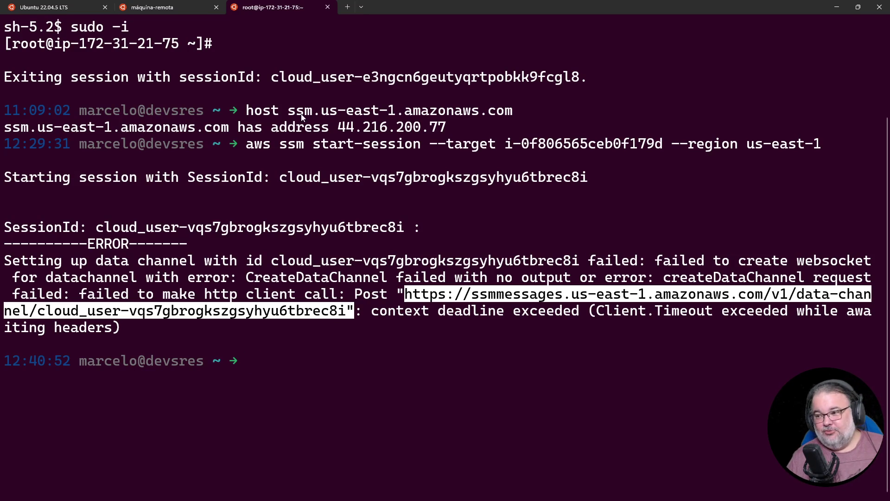
pyautogui.moveTo(287, 111); pyautogui.dragTo(533, 119)
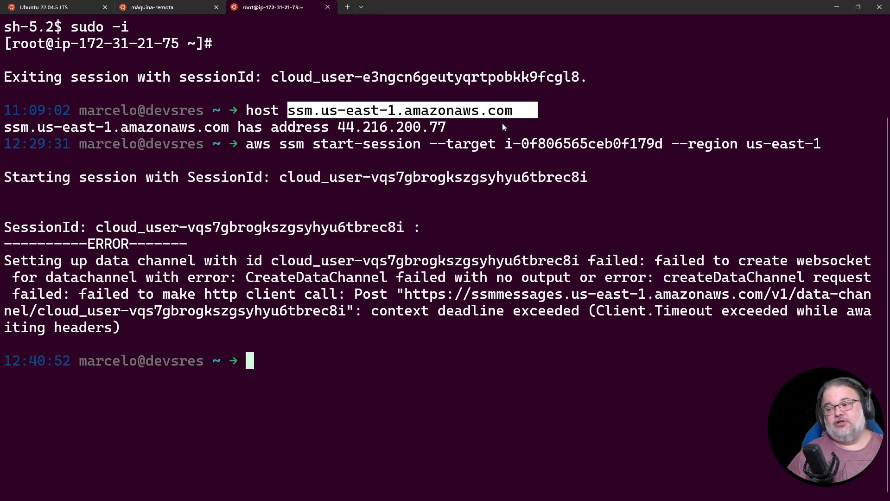
# Exit the remote SSM session and rerun aws ssm start-session to the instance
pyautogui.click(164, 4)
pyautogui.hotkey('ctrl', 'c')
pyautogui.hotkey('ctrl', 'd')
pyautogui.press('Up')
pyautogui.press('Return')
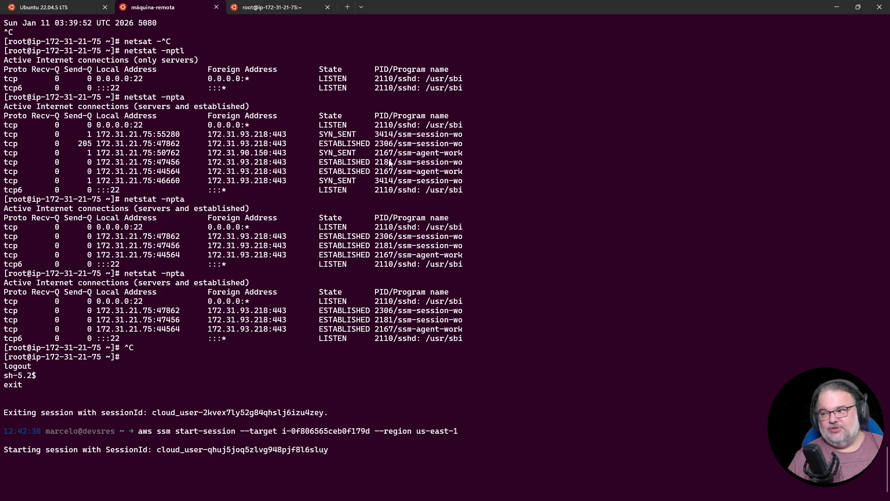
# Enlarge the terminal text and highlight the ssm-session-worker SYN_SENT connections to 172.31.93.218:443
pyautogui.hotkey('ctrl', '+')
pyautogui.hotkey('ctrl', '+')
pyautogui.hotkey('ctrl', '+')
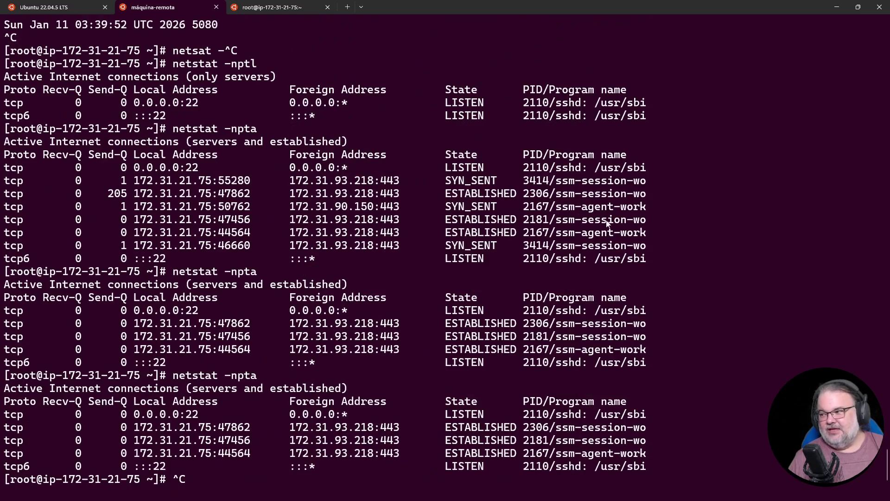
pyautogui.tripleClick(466, 206)
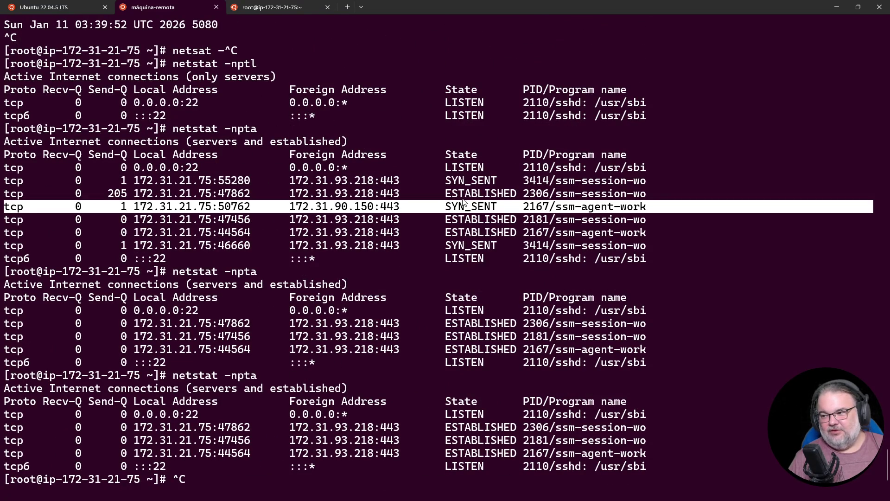
pyautogui.tripleClick(469, 185)
pyautogui.tripleClick(503, 208)
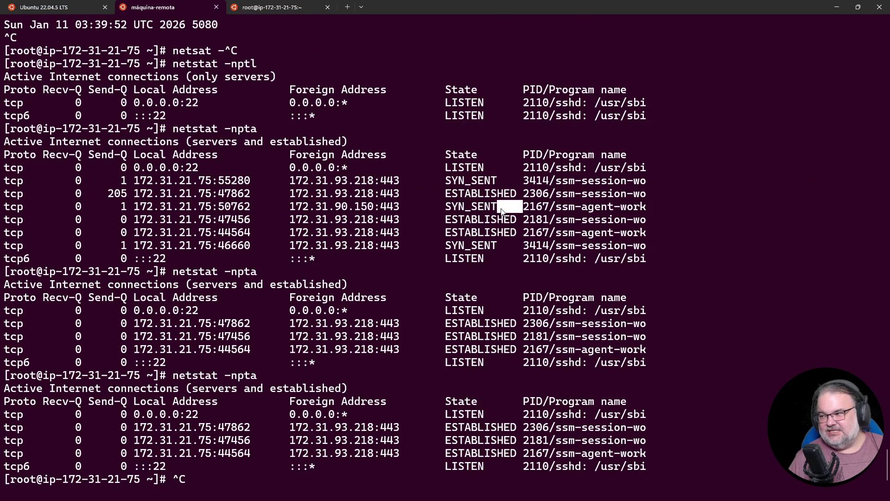
pyautogui.click(494, 244)
pyautogui.tripleClick(494, 244)
pyautogui.click(588, 220)
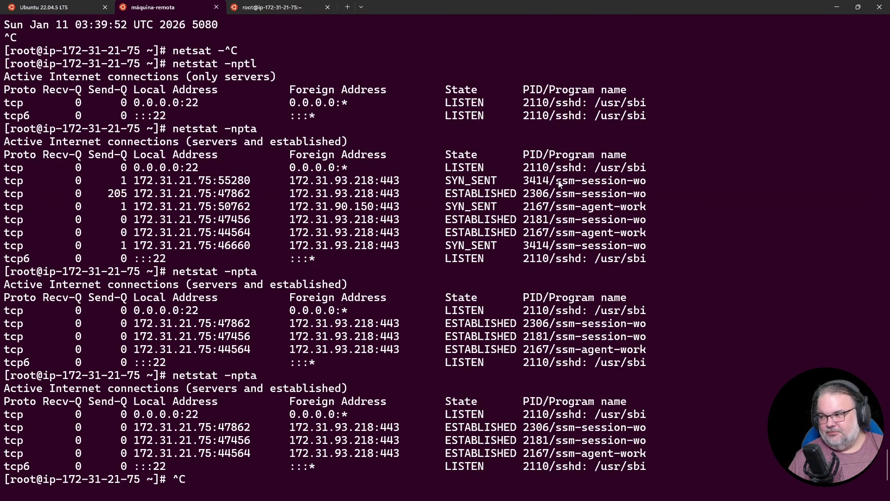
pyautogui.moveTo(558, 183); pyautogui.dragTo(624, 185)
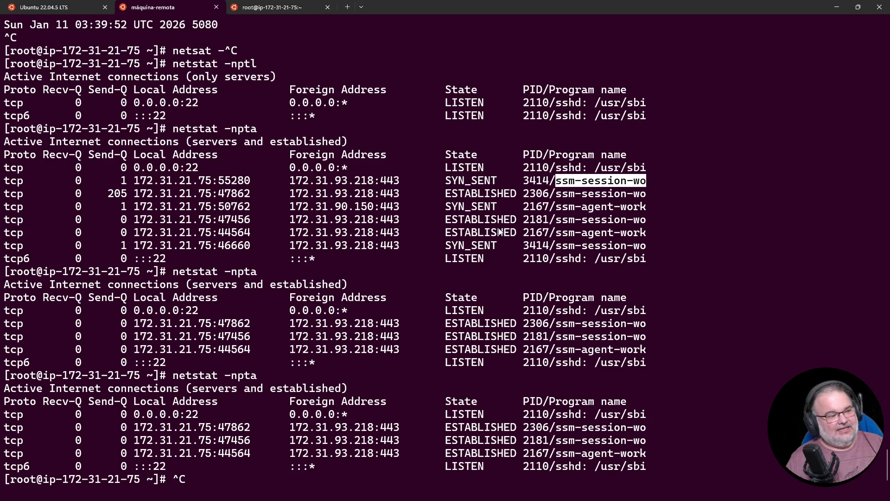
pyautogui.moveTo(452, 183); pyautogui.dragTo(495, 186)
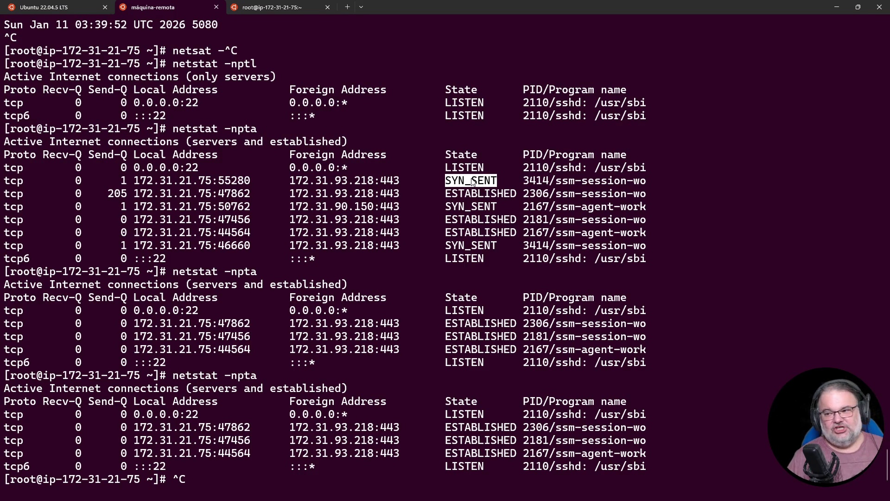
pyautogui.click(826, 7)
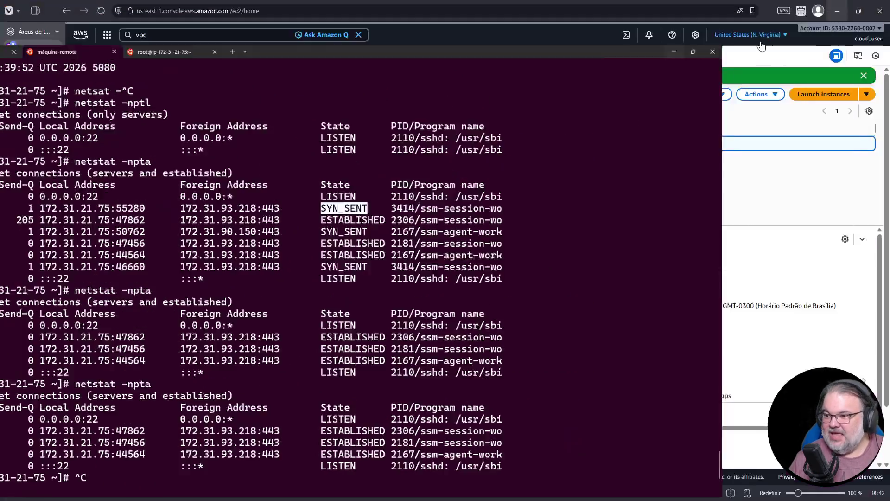
# Open the launch-wizard-1 security group and add a new rule in its outbound rules editor
pyautogui.scroll(-1, 389, 312)
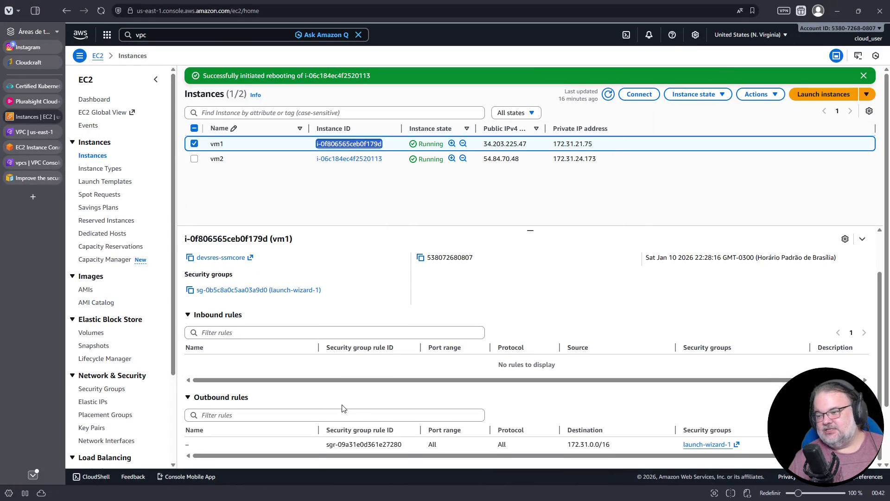
pyautogui.scroll(1, 494, 359)
pyautogui.scroll(1, 494, 360)
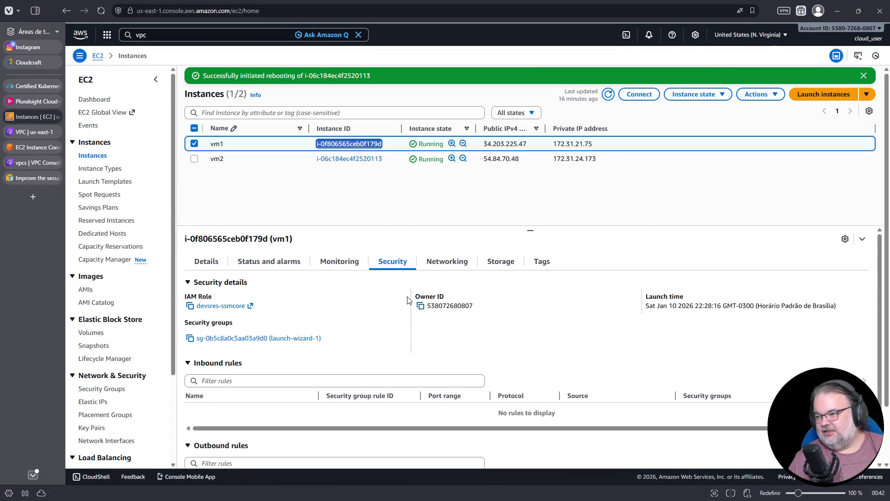
pyautogui.click(215, 345)
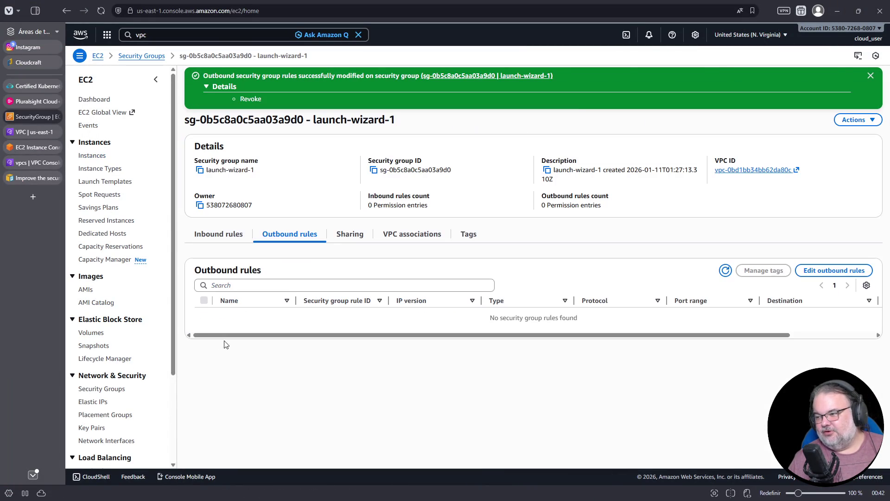
pyautogui.click(834, 271)
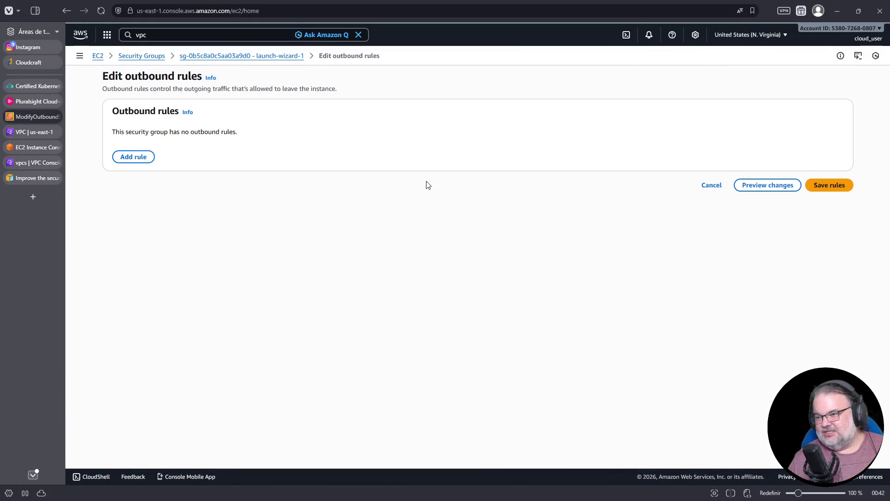
pyautogui.click(120, 157)
# Copy 172.31.0.0/16 from the default security group and paste it as the rule's destination
pyautogui.click(23, 133)
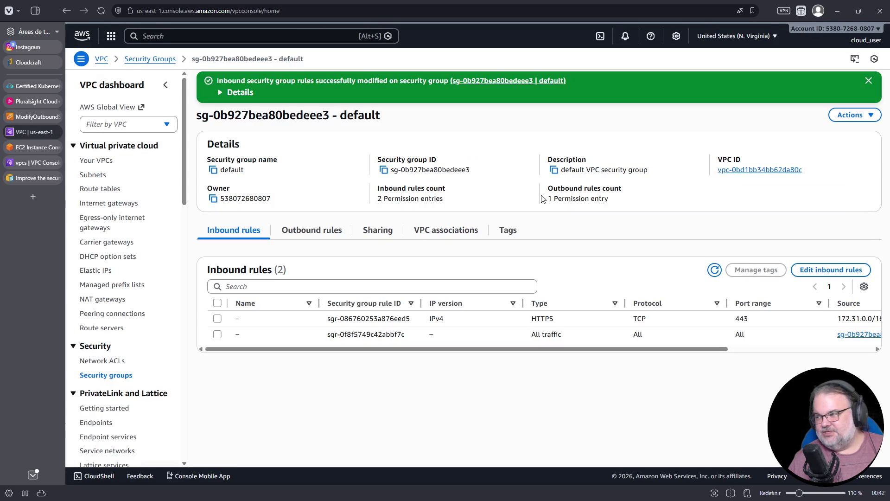
pyautogui.doubleClick(872, 319)
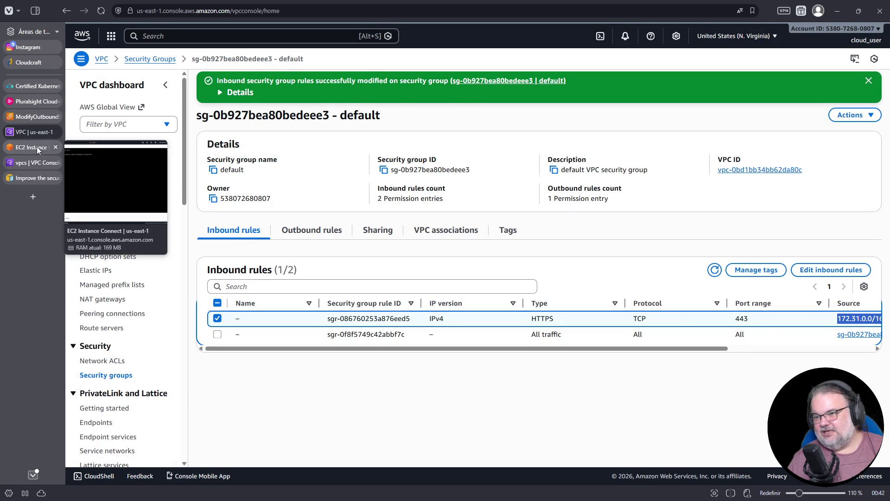
pyautogui.click(37, 147)
pyautogui.click(37, 116)
pyautogui.click(603, 140)
pyautogui.hotkey('ctrl', 'v')
pyautogui.press('Return')
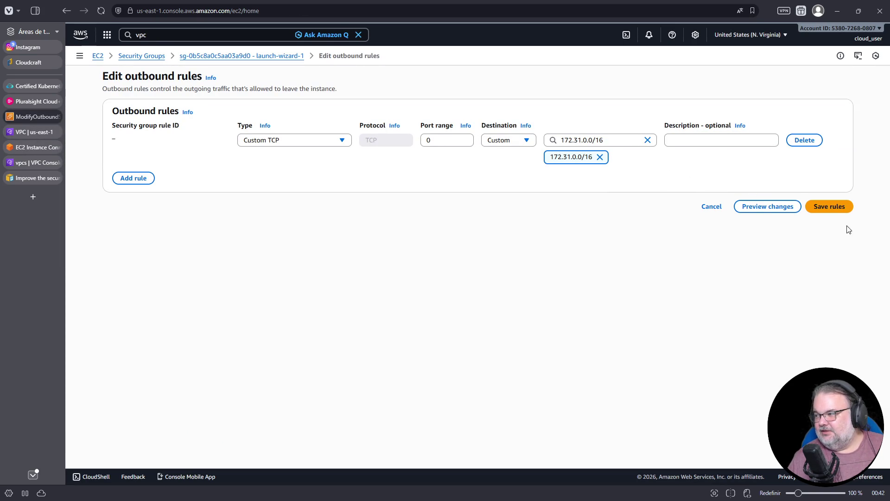
# Set the rule's port range to 443 and save the outbound rules
pyautogui.doubleClick(427, 140)
pyautogui.write('43')
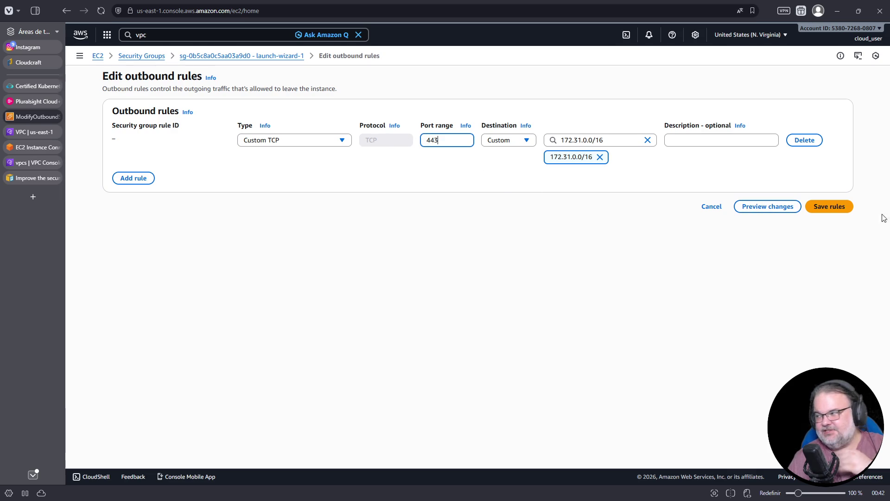
pyautogui.click(842, 210)
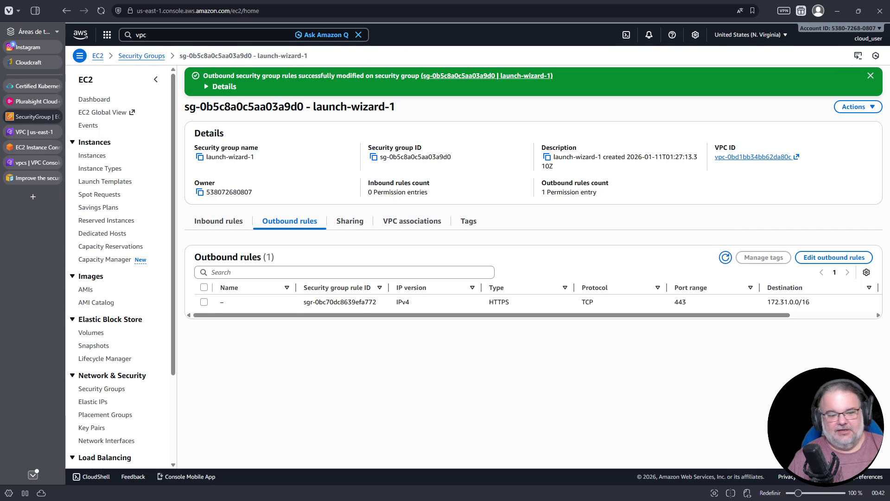
pyautogui.hotkey('alt', 'Tab')
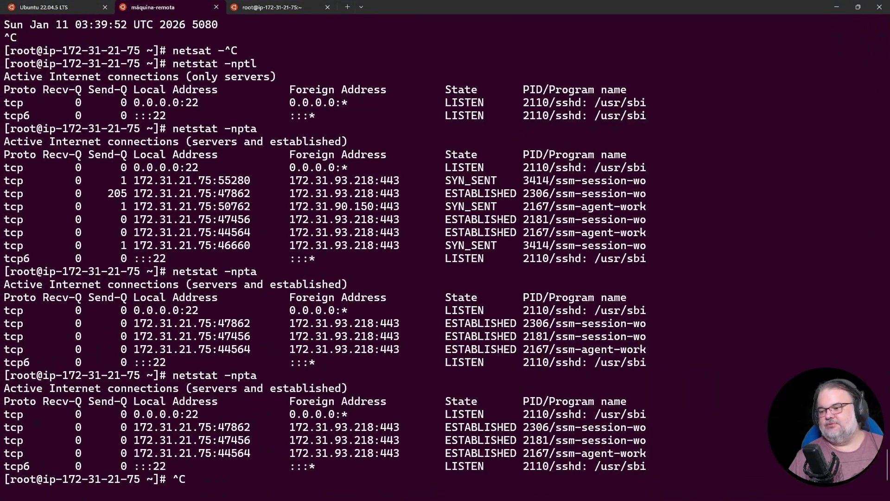
# Exit the stalled SSM session, rerun aws ssm start-session, clear the screen, and run sudo su -
pyautogui.scroll(-5, 343, 366)
pyautogui.hotkey('ctrl', 'c')
pyautogui.hotkey('ctrl', 'c')
pyautogui.hotkey('ctrl', 'c')
pyautogui.hotkey('ctrl', 'd')
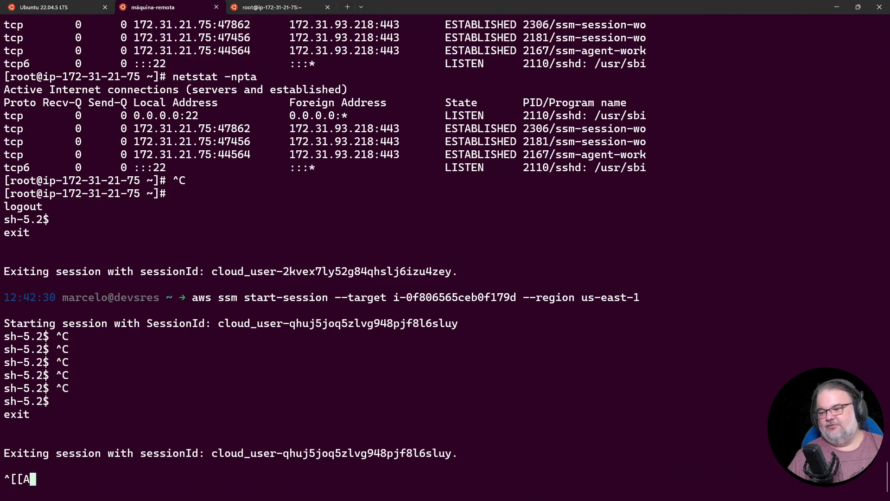
pyautogui.press('Up')
pyautogui.press('Return')
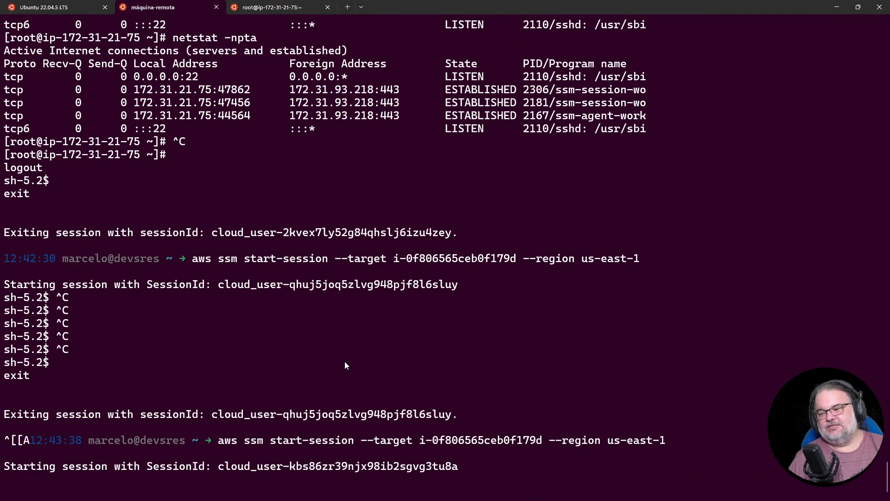
pyautogui.hotkey('ctrl', 'l')
pyautogui.write('sudo su -')
pyautogui.press('Return')
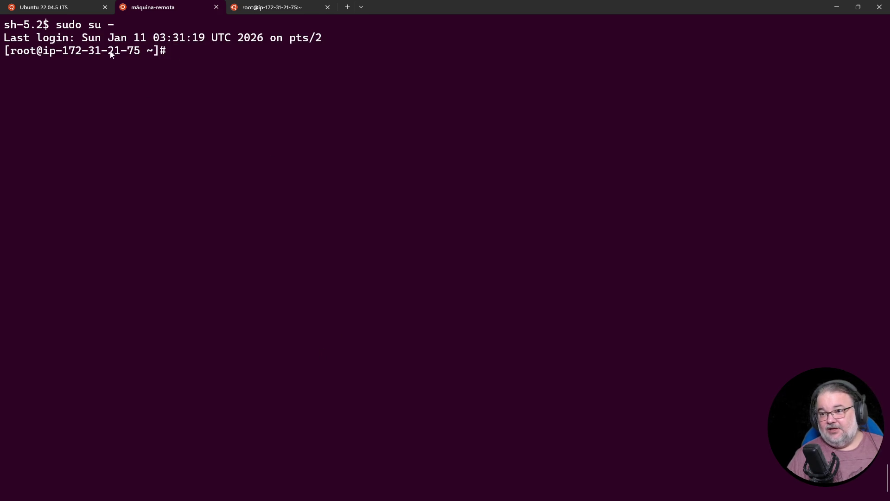
pyautogui.click(72, 7)
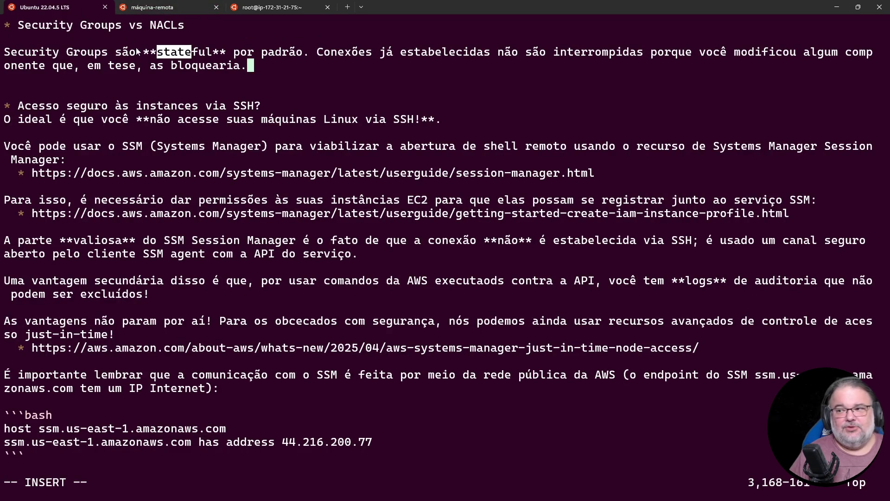
# Add 'Se você precisar interromper todas as sessões pré-existentes, o que você faz?' below the stateful note
pyautogui.moveTo(149, 53); pyautogui.dragTo(227, 52)
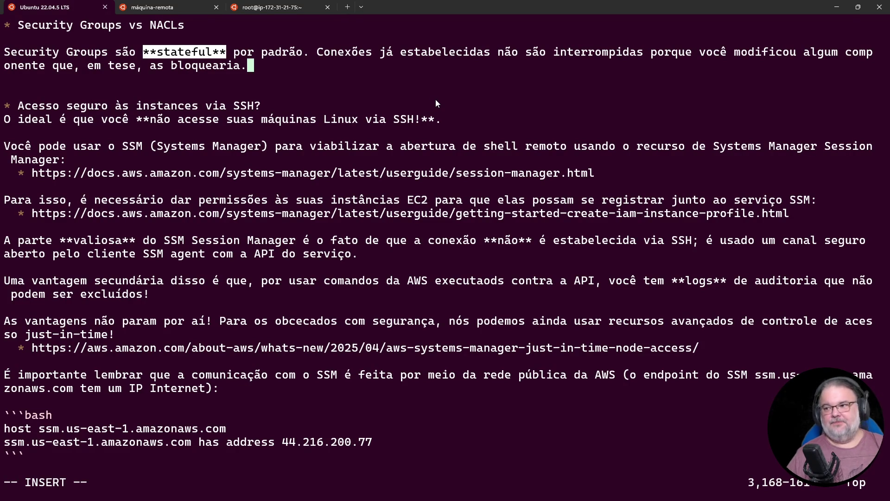
pyautogui.press('Return')
pyautogui.press('Return')
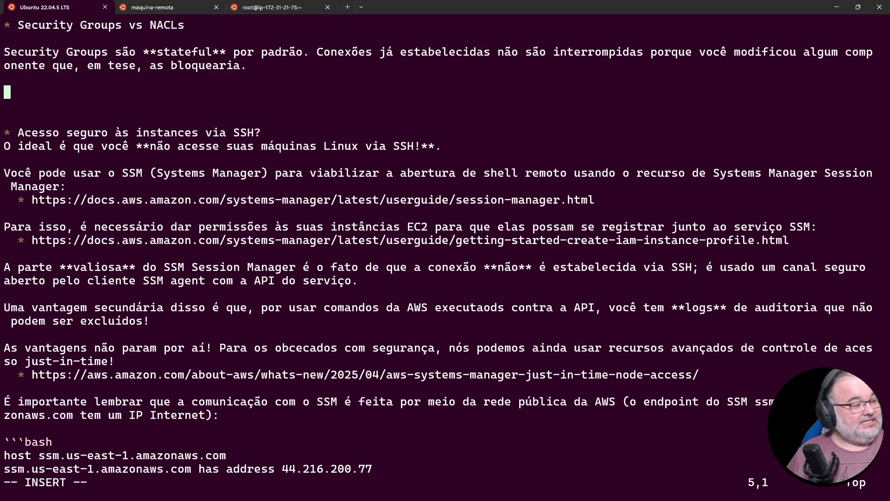
pyautogui.write('Se você precisar ')
pyautogui.write('bloquear')
pyautogui.press('BackSpace')
pyautogui.press('BackSpace')
pyautogui.press('BackSpace')
pyautogui.write('interromper todas as sessões pré-existentes, **o que você faz**?')
pyautogui.press('Return')
pyautogui.press('Return')
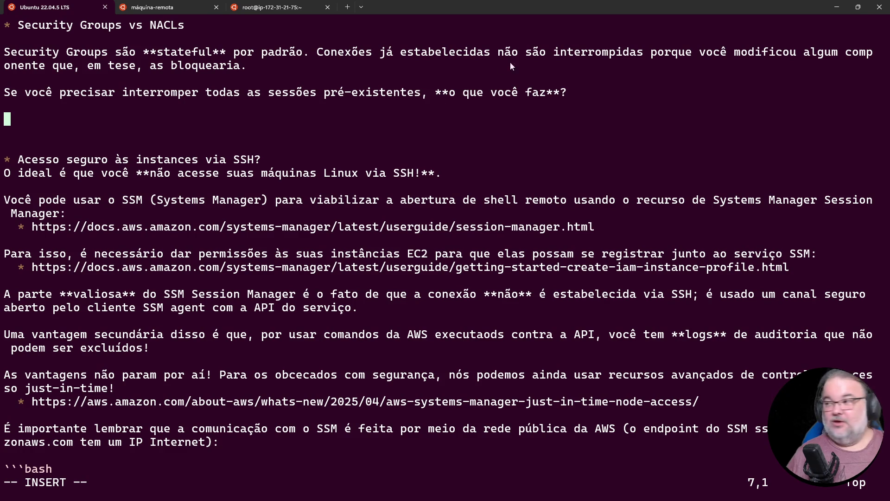
pyautogui.click(837, 9)
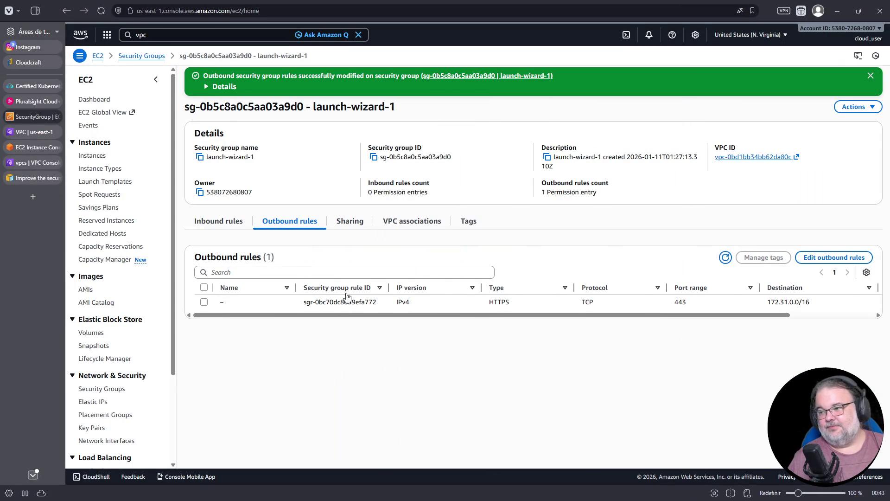
# Add and save an SSH inbound rule on port 22 from 0.0.0.0/0 for launch-wizard-1
pyautogui.click(223, 224)
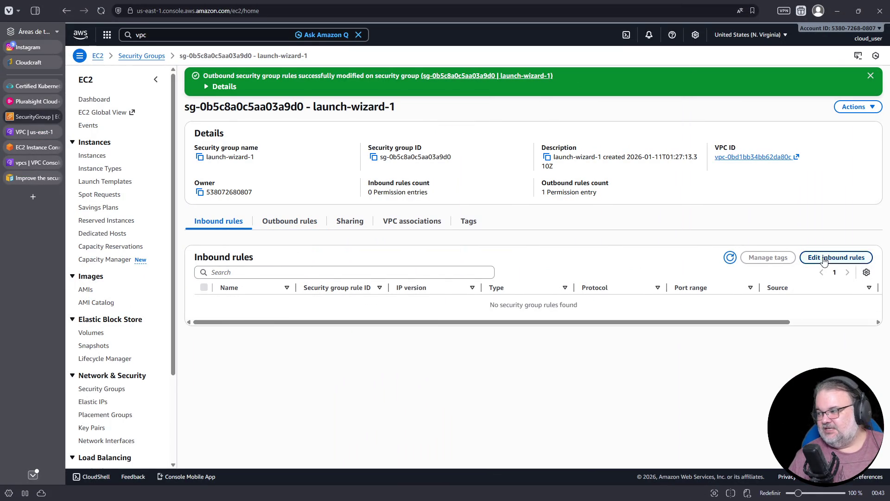
pyautogui.click(823, 258)
pyautogui.click(133, 157)
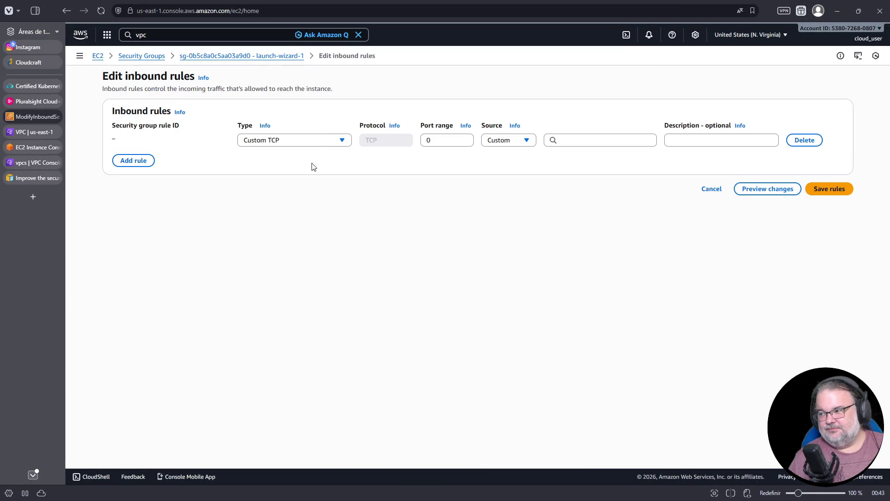
pyautogui.click(269, 141)
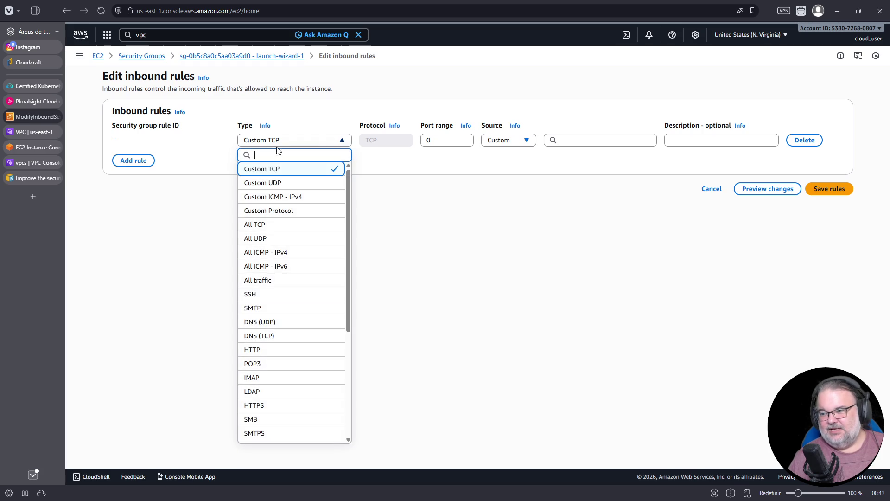
pyautogui.click(264, 297)
pyautogui.click(580, 140)
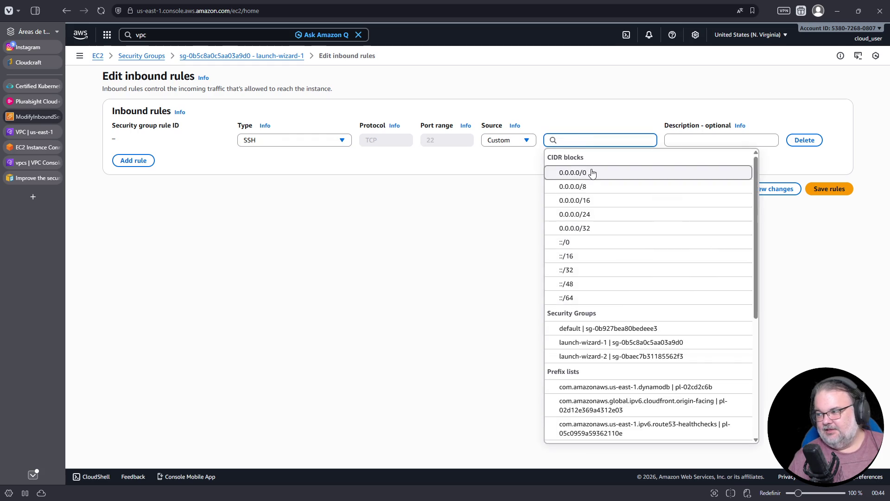
pyautogui.click(575, 174)
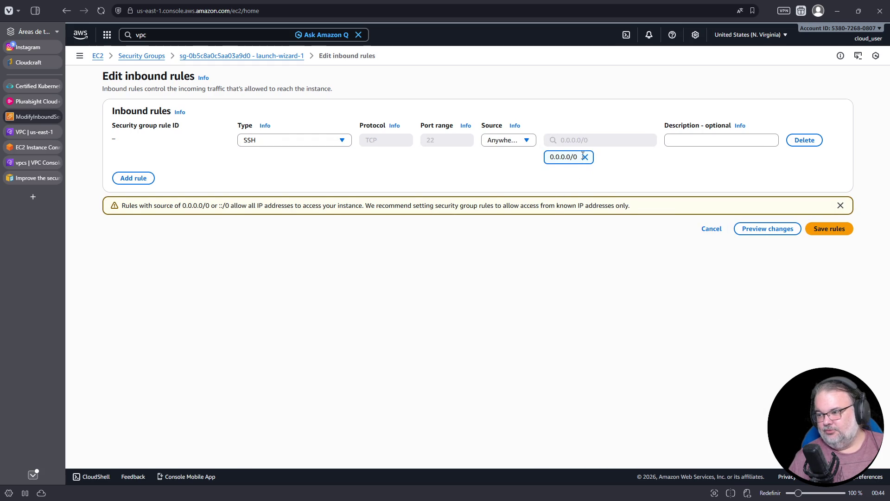
pyautogui.click(833, 229)
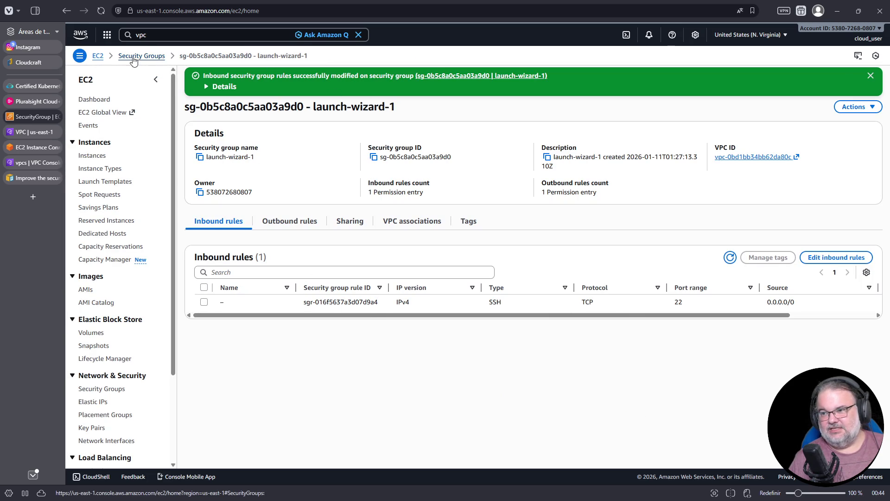
# Copy vm1's public IPv4 address 34.203.225.47 from the Instances list and return to the terminal
pyautogui.click(92, 155)
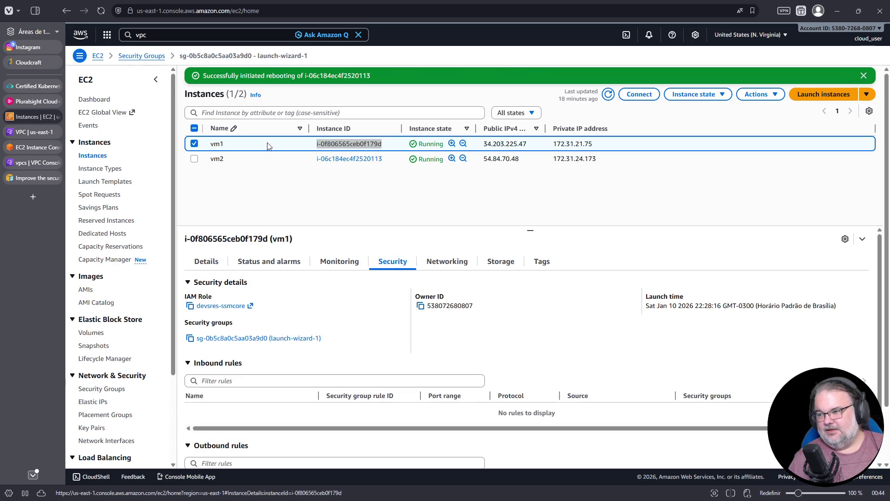
pyautogui.doubleClick(515, 144)
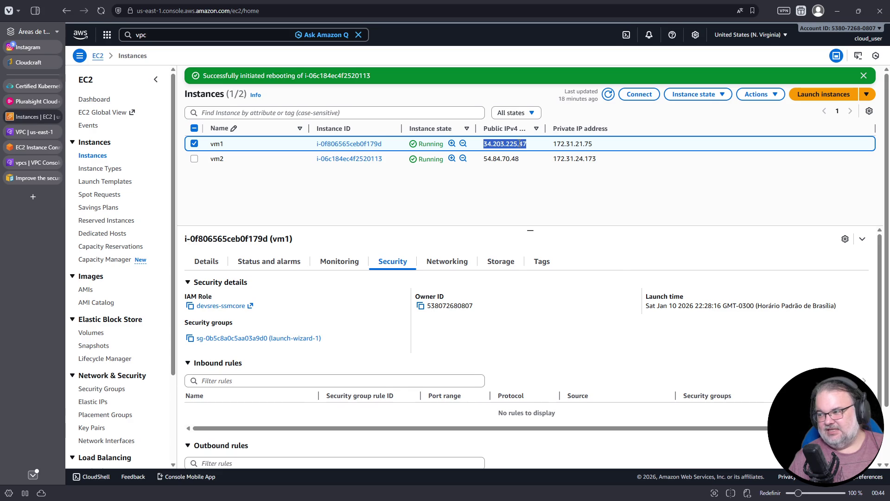
pyautogui.rightClick(519, 144)
pyautogui.press('Escape')
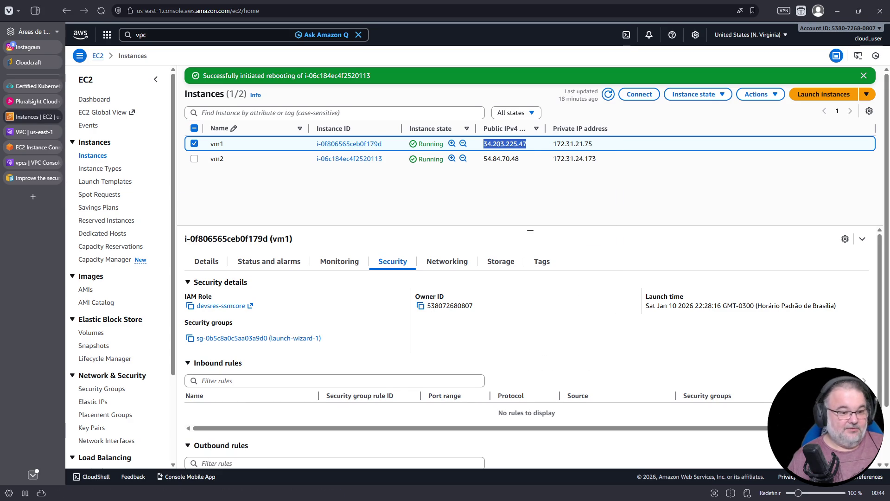
pyautogui.hotkey('alt', 'Tab')
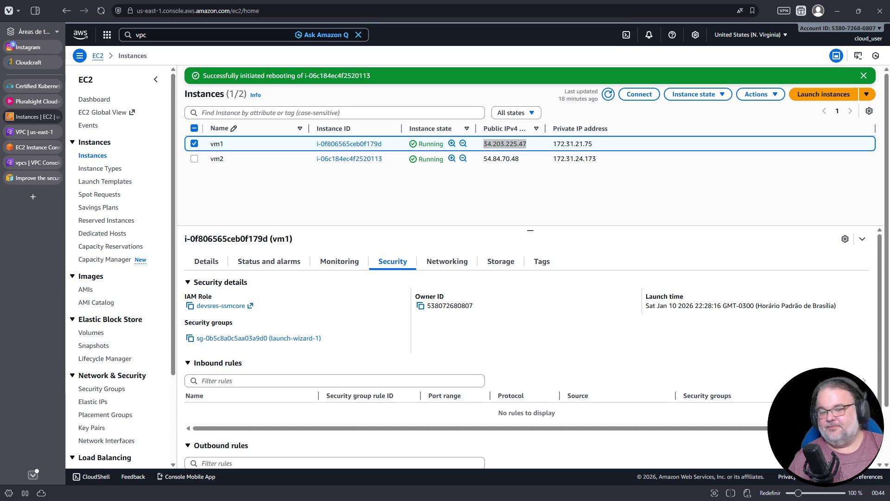
pyautogui.hotkey('alt', 'Tab')
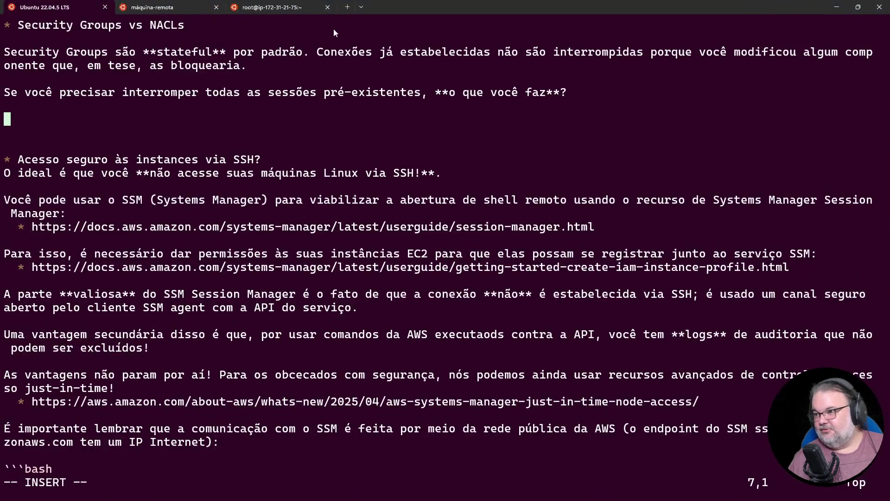
# In the root session tab, run ssh to vm1's public IP 34.203.225.47
pyautogui.click(297, 8)
pyautogui.write('ssm.us-east-1.amazonaws.com')
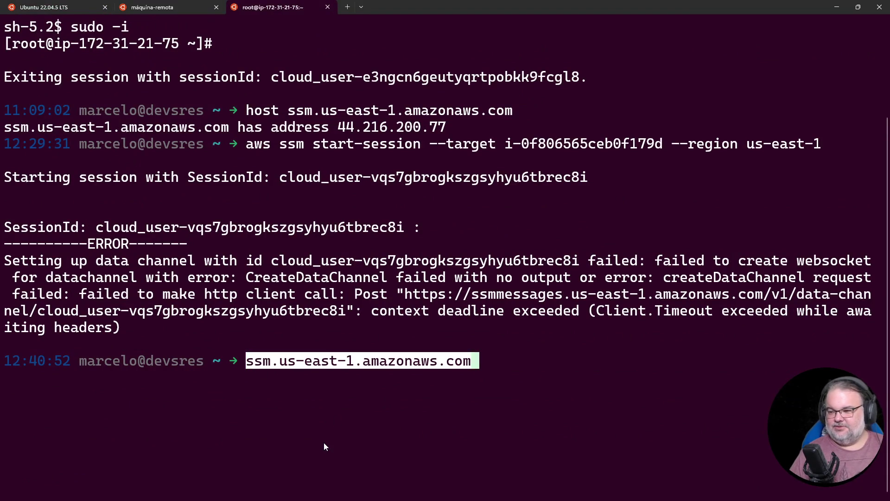
pyautogui.hotkey('ctrl', 'c')
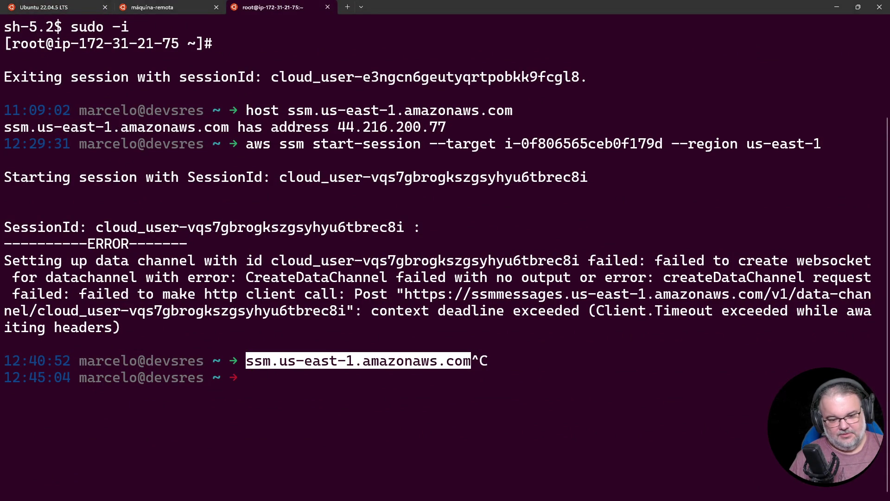
pyautogui.hotkey('ctrl', 'v')
pyautogui.press('Home')
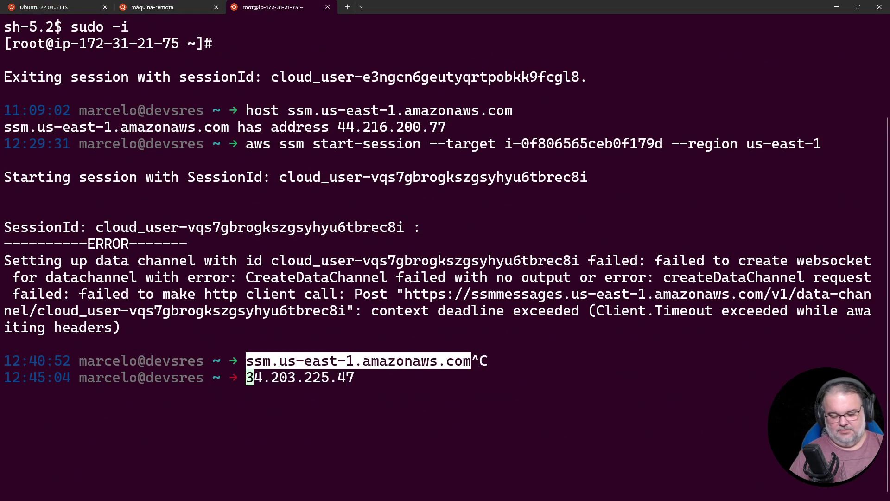
pyautogui.write('ssh')
pyautogui.press('Return')
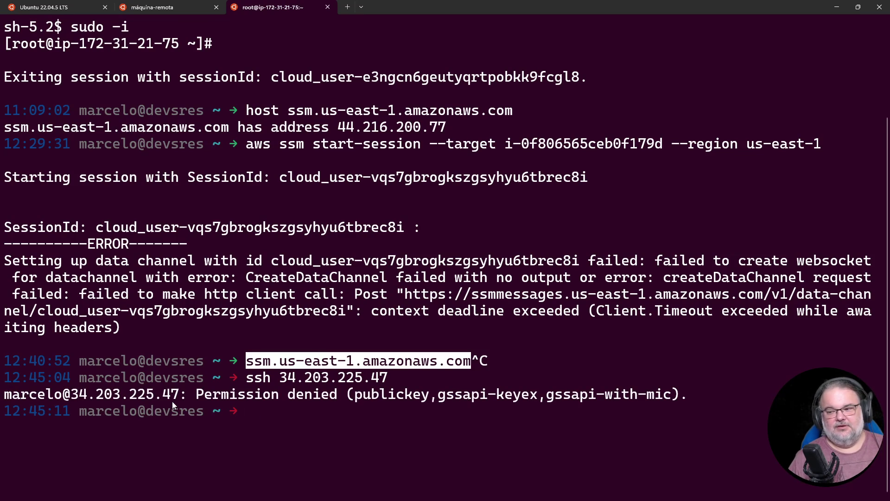
# Select the publickey Permission denied error, clear the screen and shrink the terminal to a floating window
pyautogui.tripleClick(174, 396)
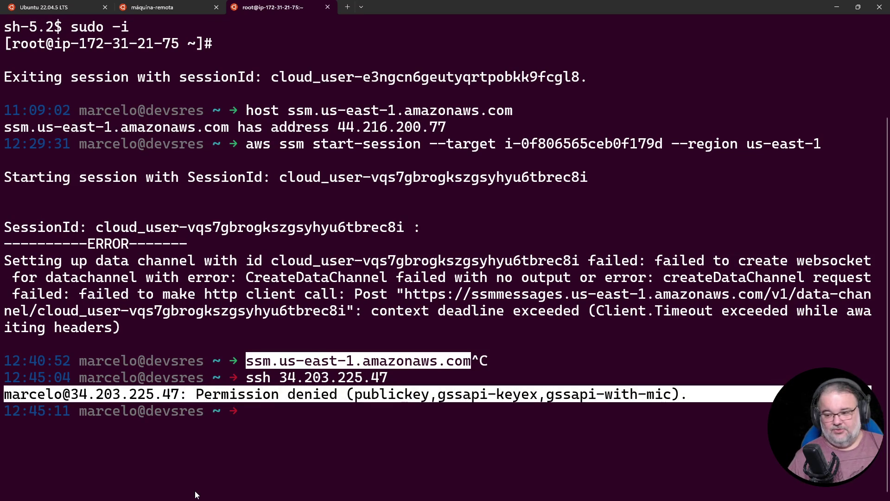
pyautogui.hotkey('ctrl', 'c')
pyautogui.hotkey('ctrl', 'l')
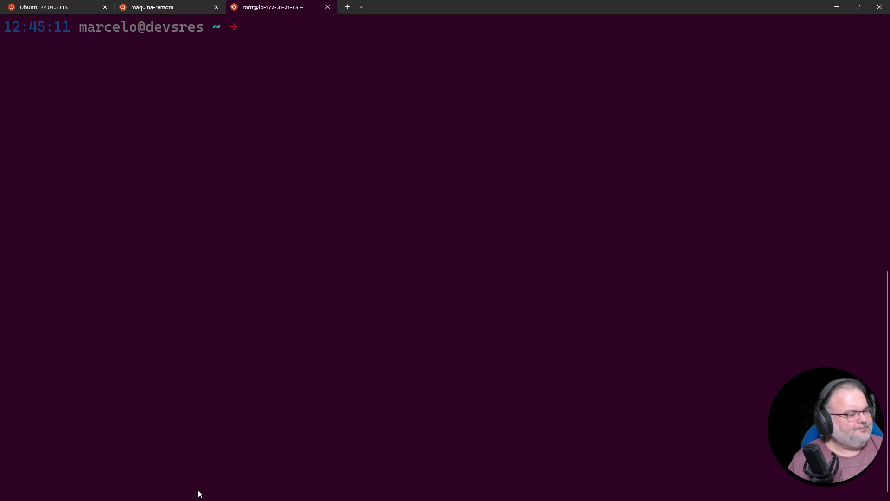
pyautogui.moveTo(516, 14)
pyautogui.mouseDown()
pyautogui.moveTo(478, 215)
pyautogui.moveTo(560, 253)
pyautogui.moveTo(632, 268)
pyautogui.moveTo(623, 268)
pyautogui.mouseUp()
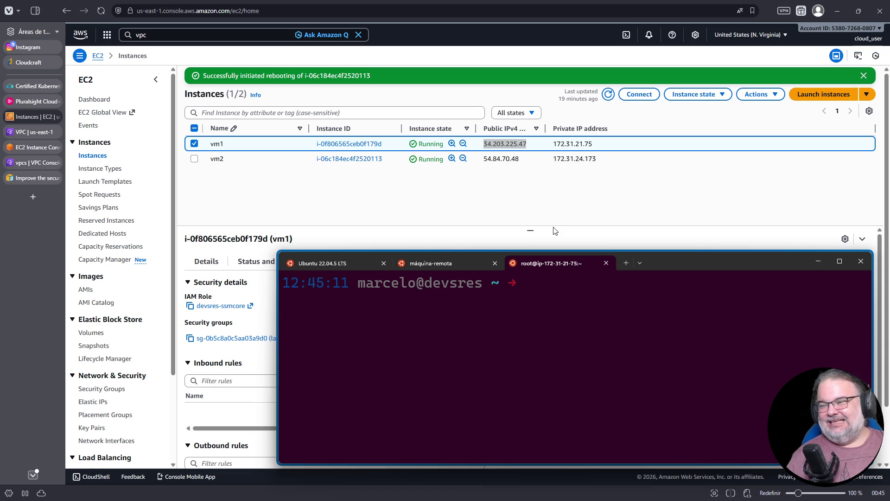
# Hide the terminal, then refresh the EC2 instances list and reload the console page
pyautogui.click(819, 261)
pyautogui.scroll(-1, 359, 307)
pyautogui.scroll(1, 359, 307)
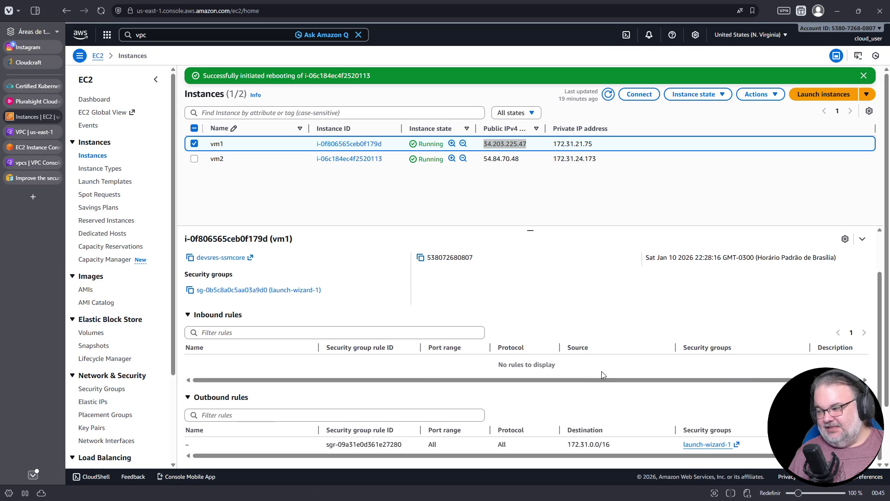
pyautogui.click(608, 94)
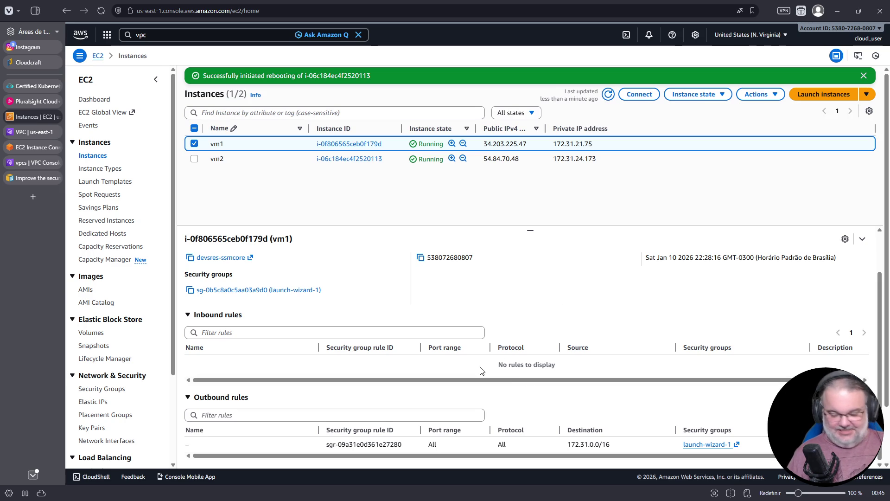
pyautogui.scroll(1, 481, 345)
pyautogui.press('F5')
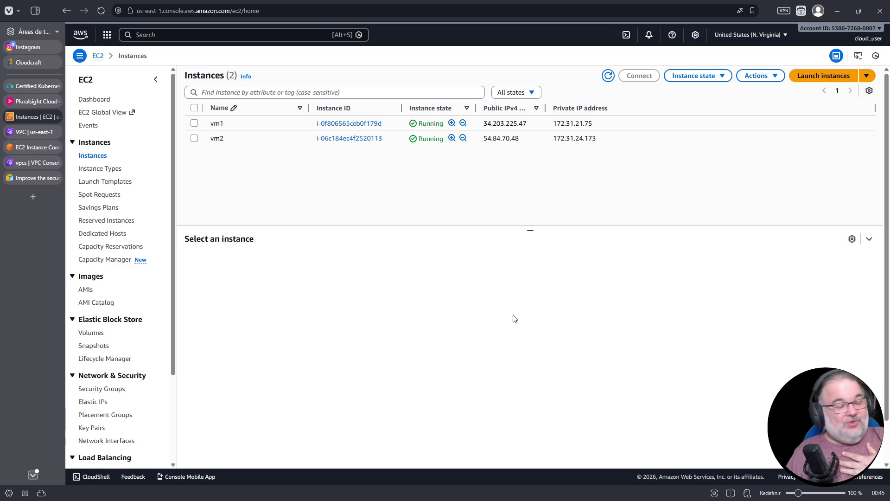
# Check vm1's Security details and open its launch-wizard-1 security group
pyautogui.click(195, 124)
pyautogui.click(392, 261)
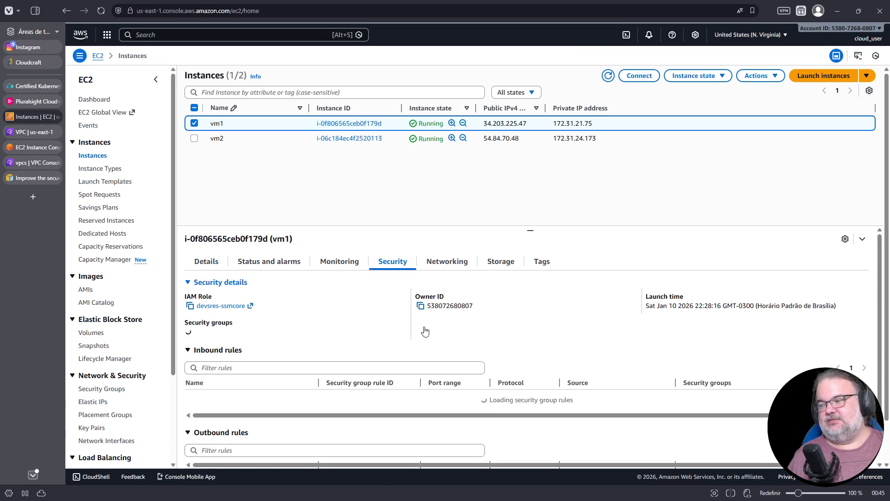
pyautogui.scroll(-1, 589, 362)
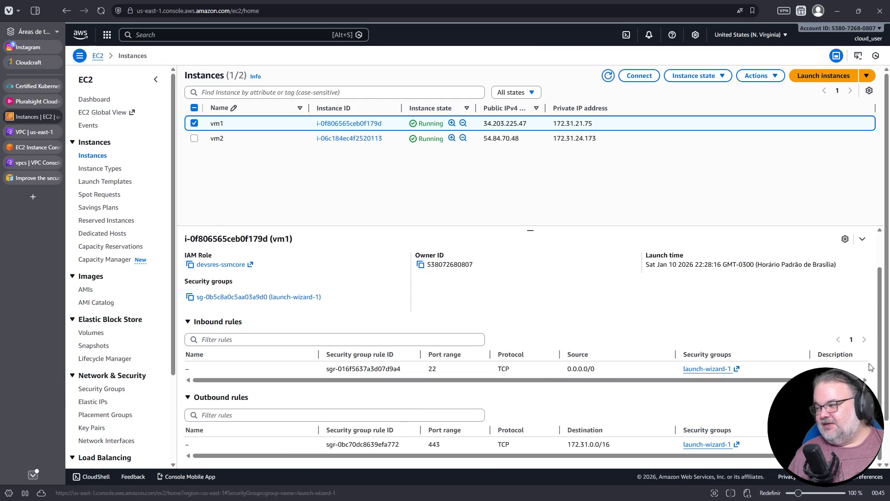
pyautogui.click(234, 297)
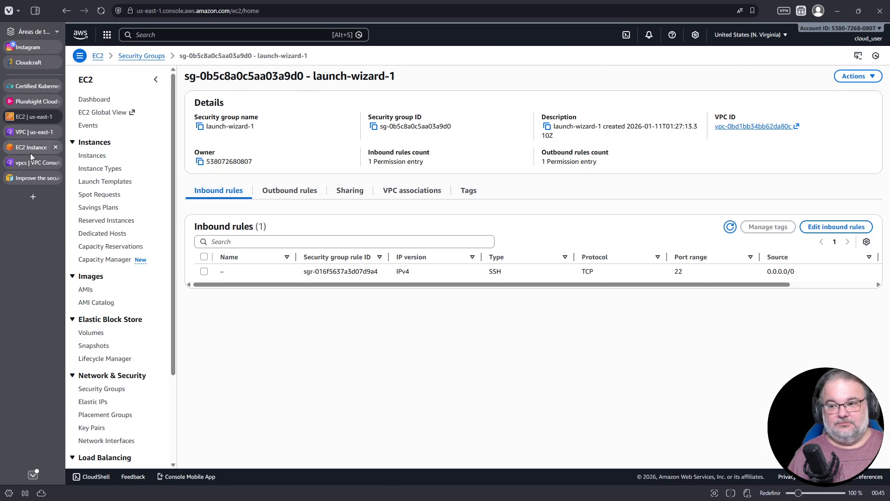
# Bring up the Ubuntu 22.04.5 LTS terminal tab with the vim notes and maximize it
pyautogui.hotkey('alt', 'Tab')
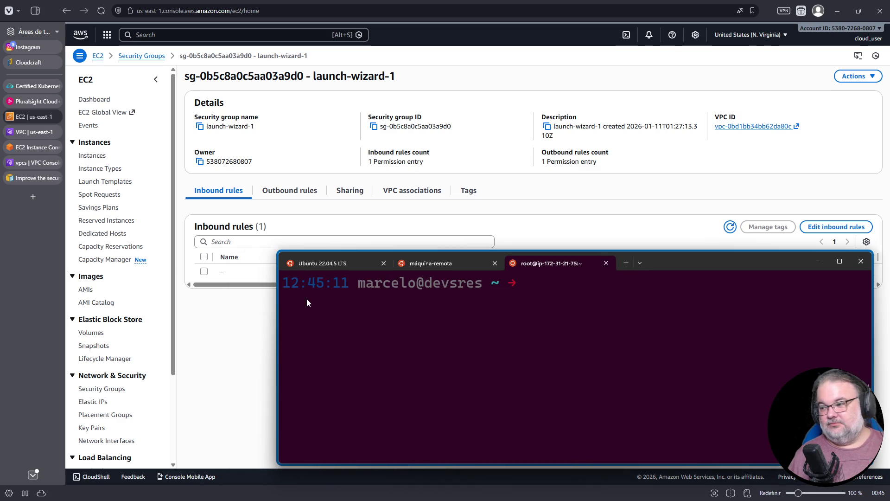
pyautogui.click(361, 268)
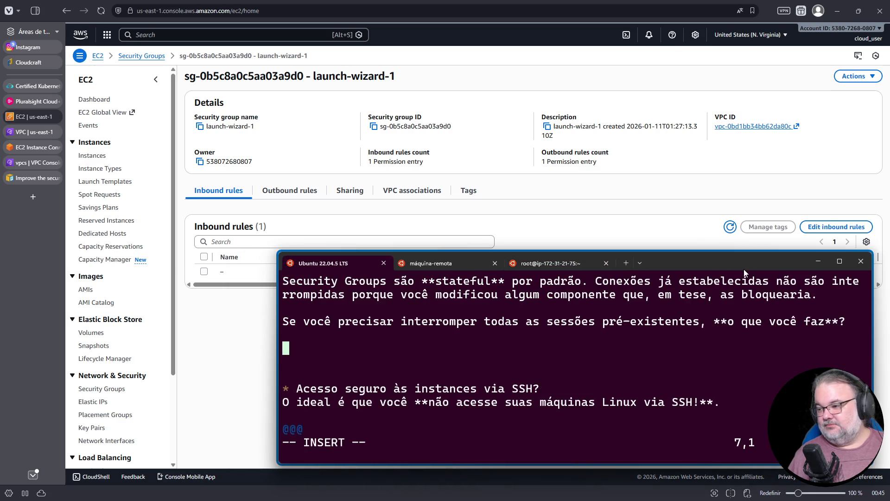
pyautogui.click(839, 260)
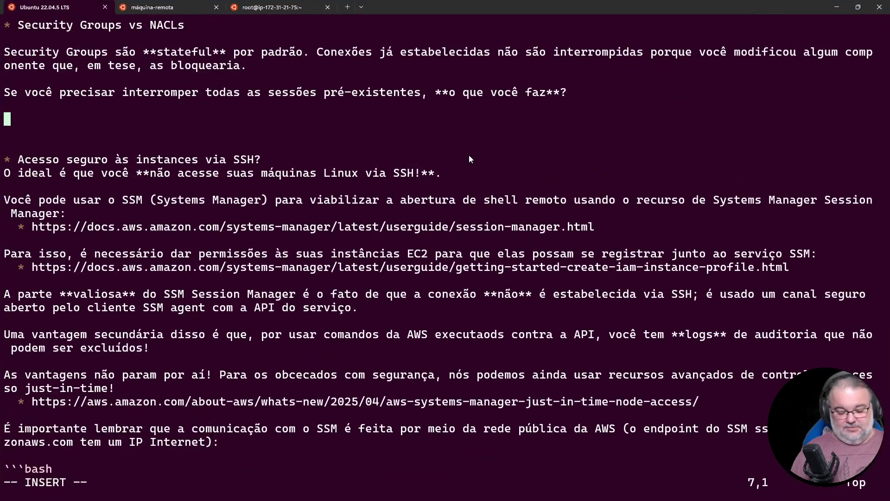
# Insert a blank line below the stateful Security Groups paragraph in README.md, then restore the window size
pyautogui.press('Up')
pyautogui.press('Up')
pyautogui.press('Up')
pyautogui.write('i')
pyautogui.press('Return')
pyautogui.press('Return')
pyautogui.press('Up')
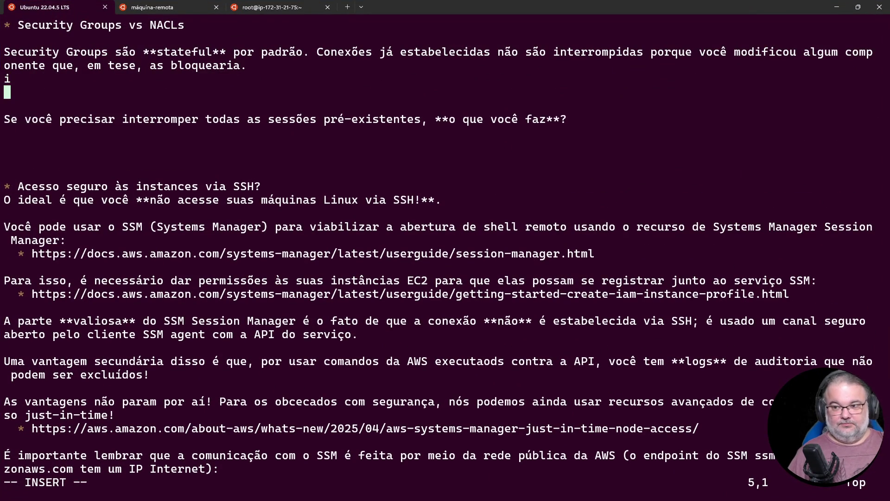
pyautogui.press('Delete')
pyautogui.press('Delete')
pyautogui.press('Up')
pyautogui.press('Delete')
pyautogui.press('Return')
pyautogui.press('Return')
pyautogui.press('Up')
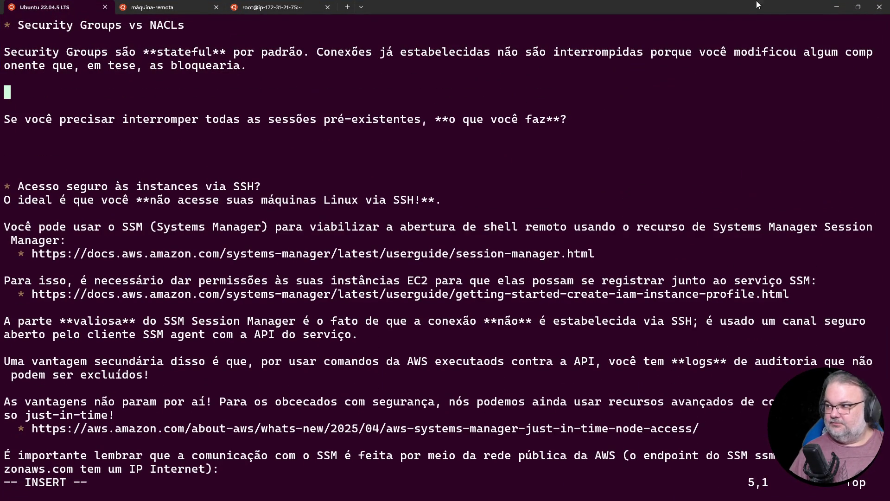
pyautogui.moveTo(674, 7)
pyautogui.mouseDown()
pyautogui.moveTo(583, 274)
pyautogui.moveTo(623, 321)
pyautogui.mouseUp()
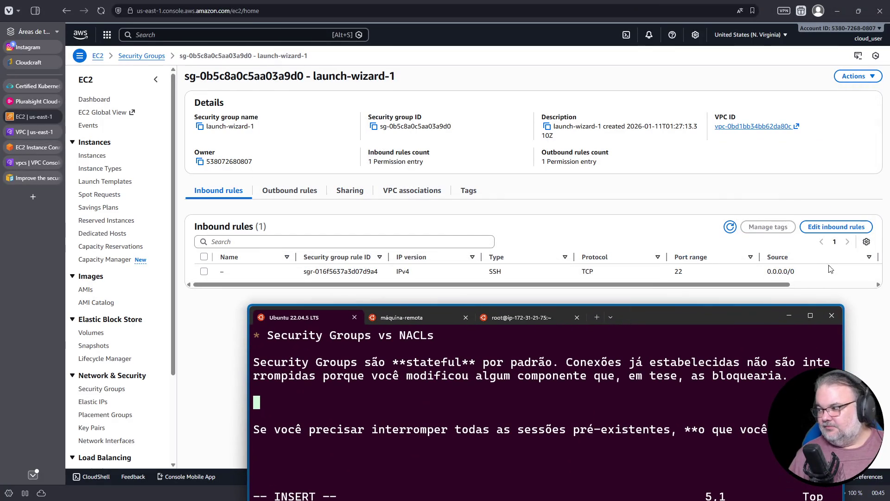
# Open launch-wizard-1's inbound rules editor and add a new, unset Custom TCP rule row below SSH
pyautogui.click(845, 227)
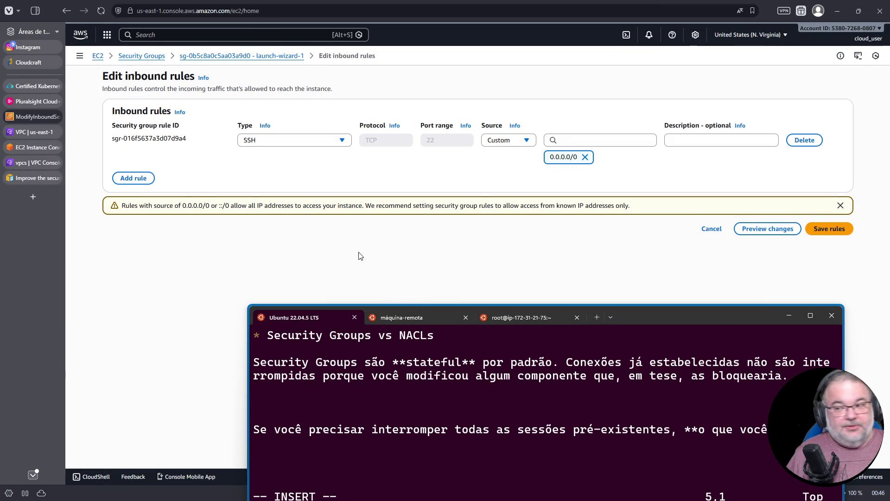
pyautogui.click(131, 176)
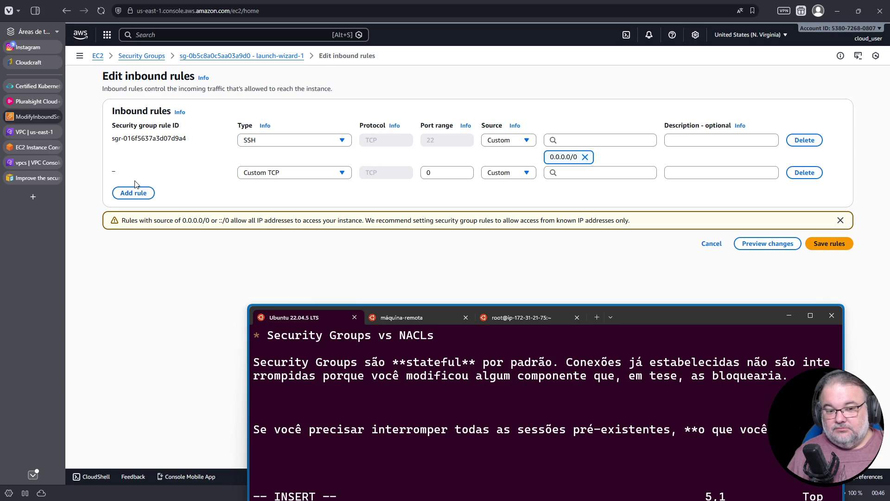
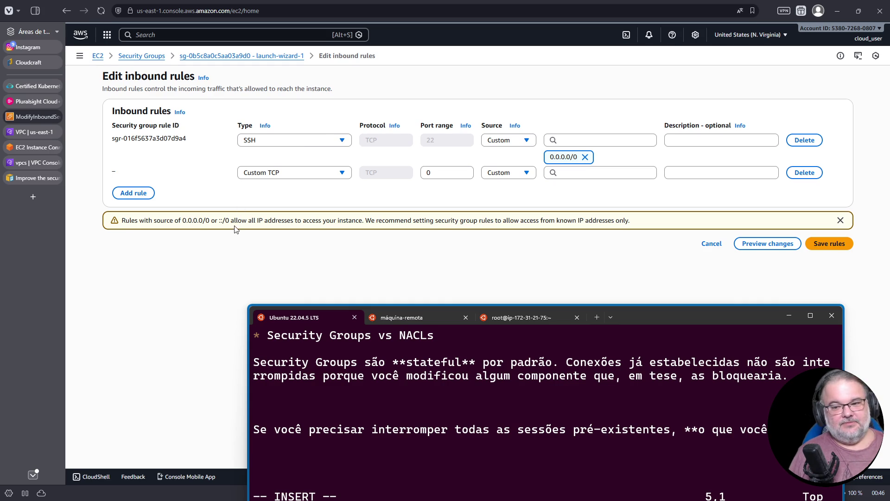
# Add the paragraph saying Security Groups only allow traffic and cannot create blocks, then save with :w
pyautogui.click(810, 315)
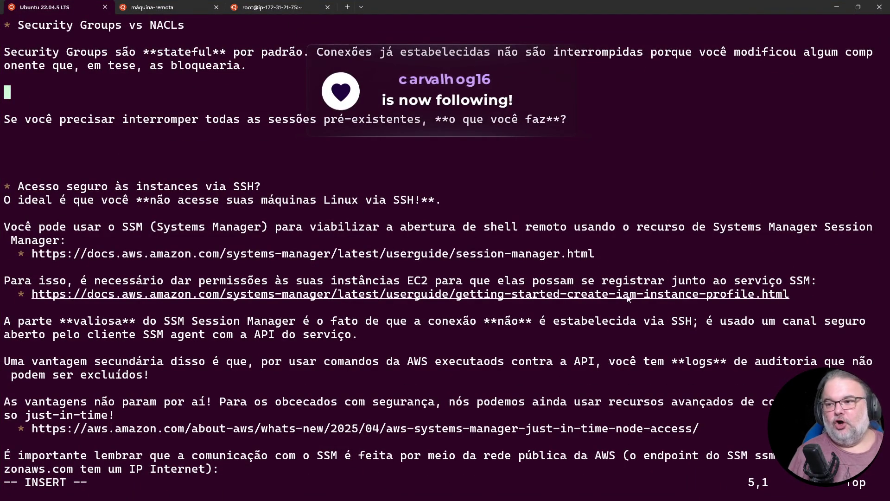
pyautogui.write('Além d')
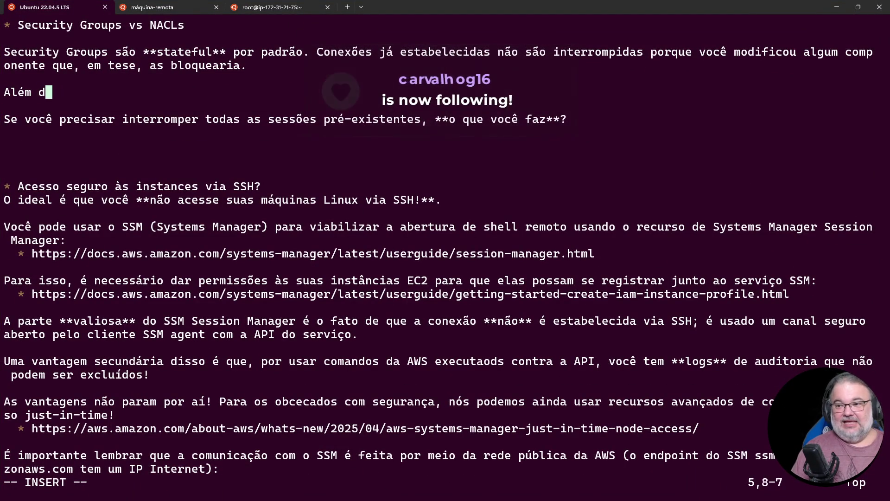
pyautogui.write('isso, Security Grou')
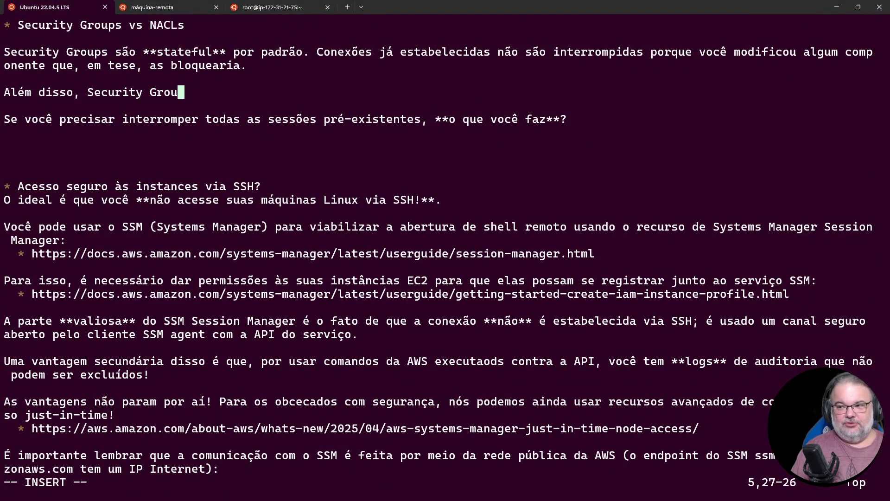
pyautogui.write('ps trabalham apen')
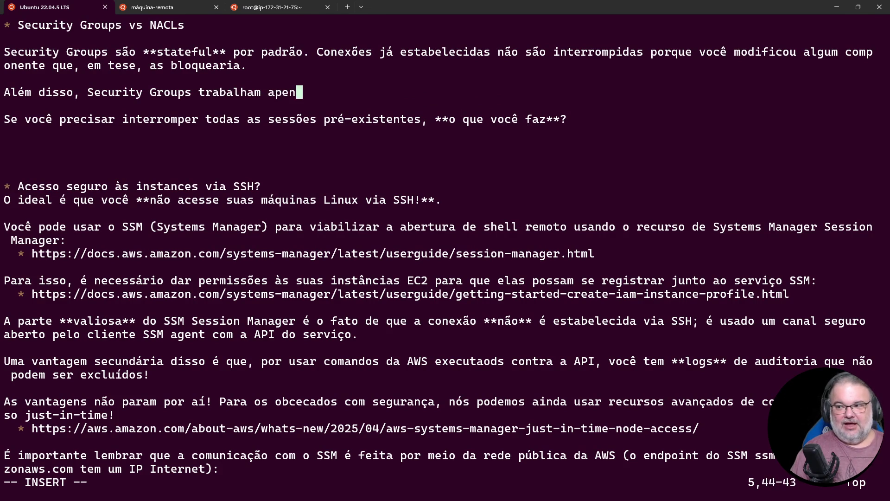
pyautogui.write('as com **liberações**. ')
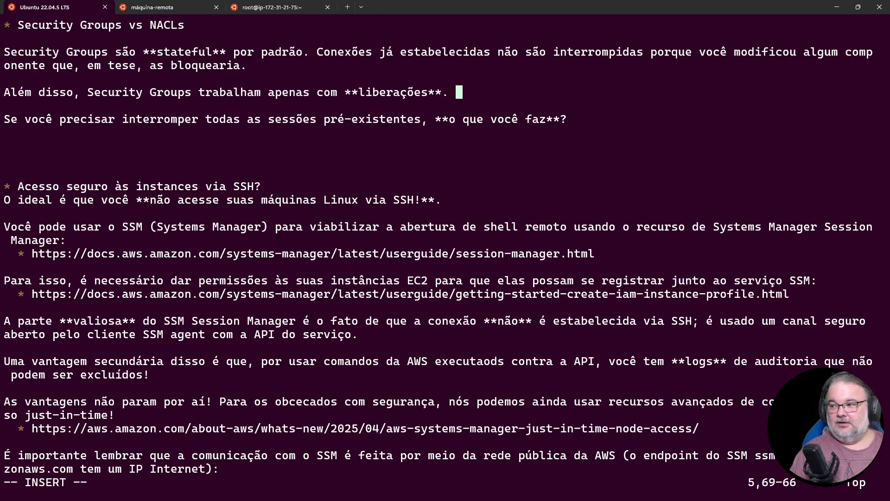
pyautogui.write('Toda comun')
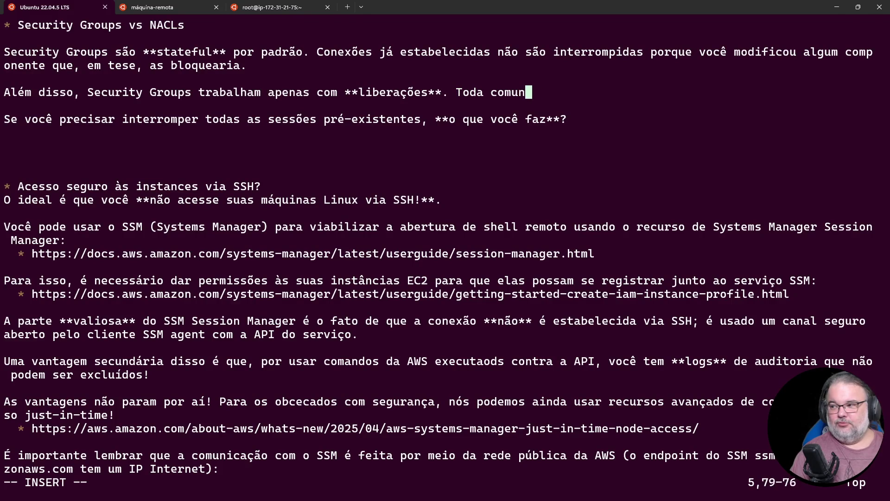
pyautogui.write('icação não explic')
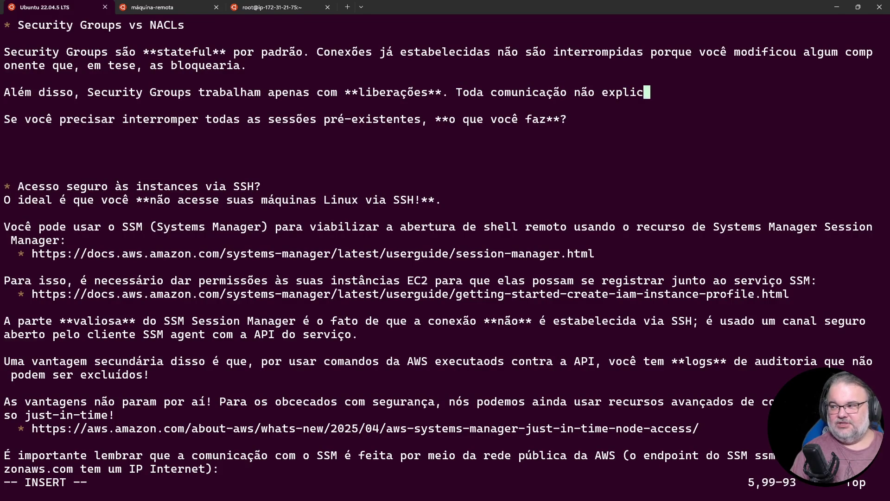
pyautogui.write('itamente liberada ')
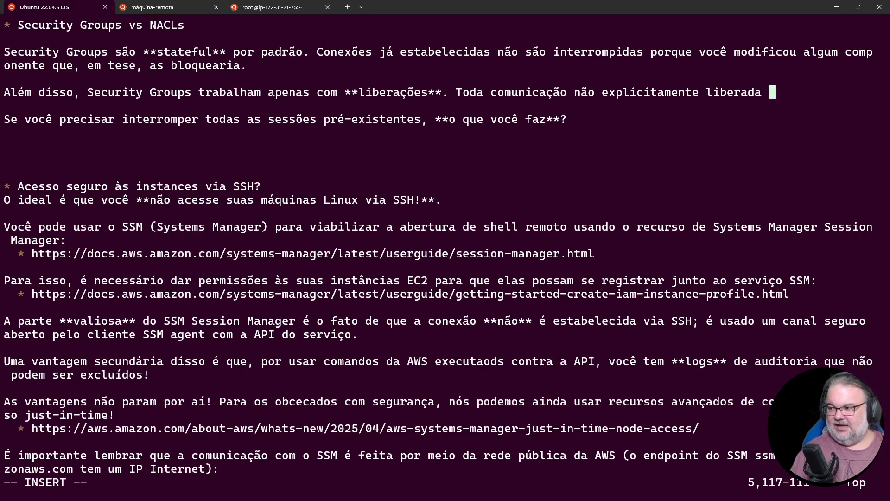
pyautogui.write('é proibída. ')
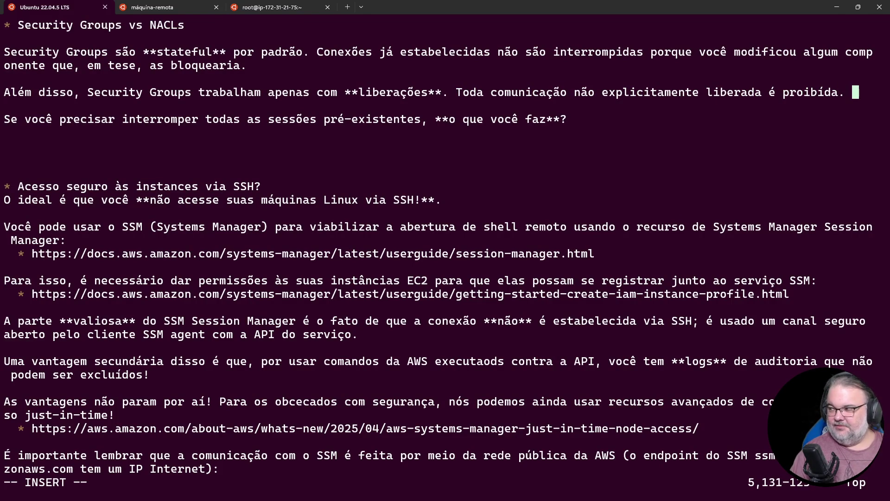
pyautogui.write('Mas a')
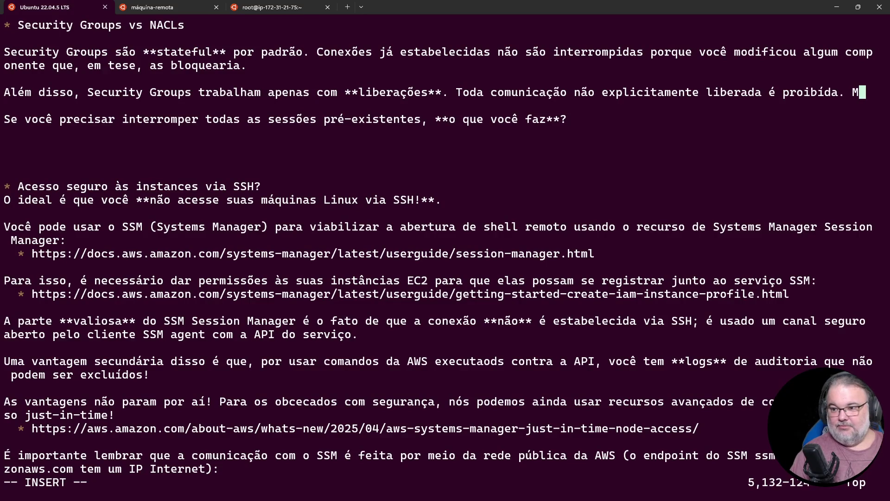
pyautogui.press('BackSpace')
pyautogui.press('BackSpace')
pyautogui.press('BackSpace')
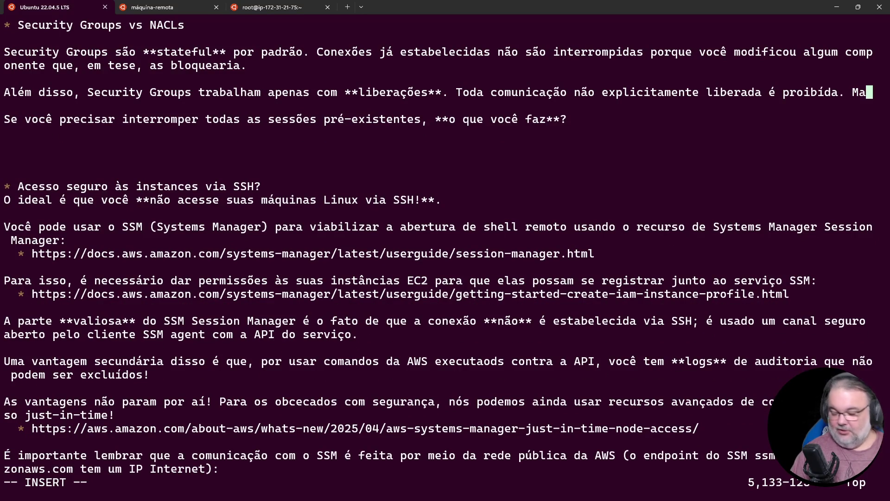
pyautogui.write('s há um efeito colateral nisso: você n')
pyautogui.press('BackSpace')
pyautogui.press('BackSpace')
pyautogui.press('BackSpace')
pyautogui.write('cê não consegue **criar ')
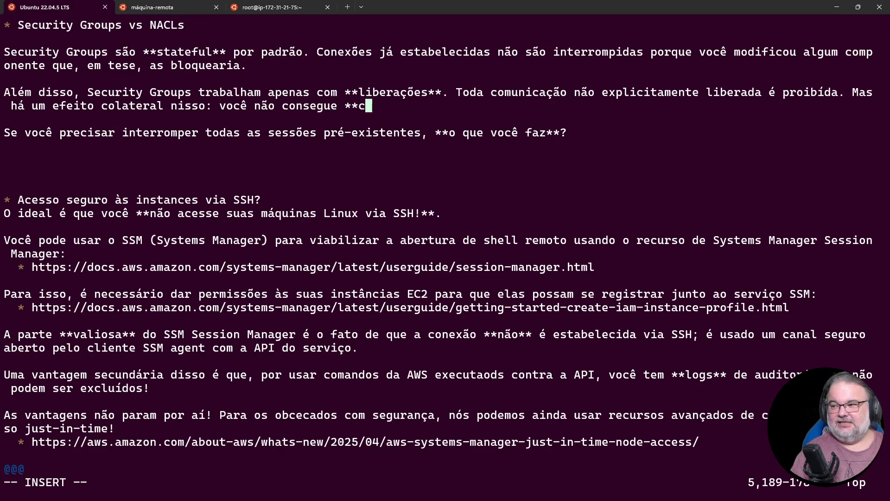
pyautogui.write('bloqu')
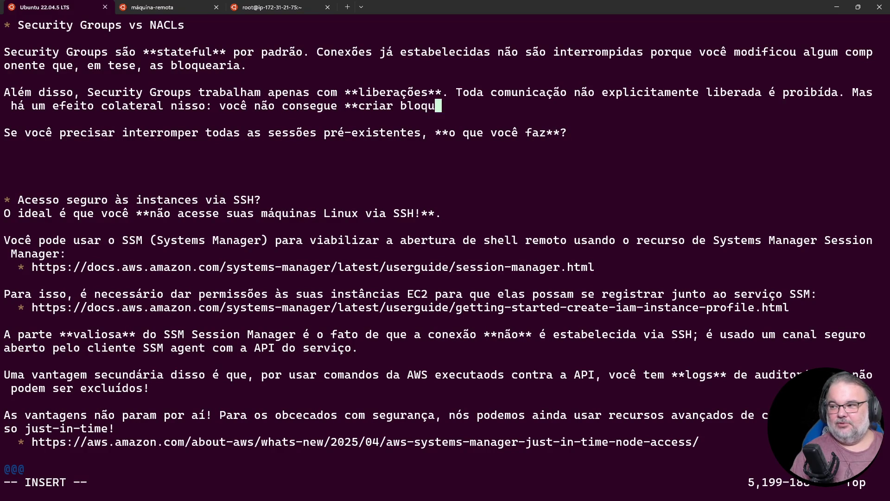
pyautogui.write('eios**, criar')
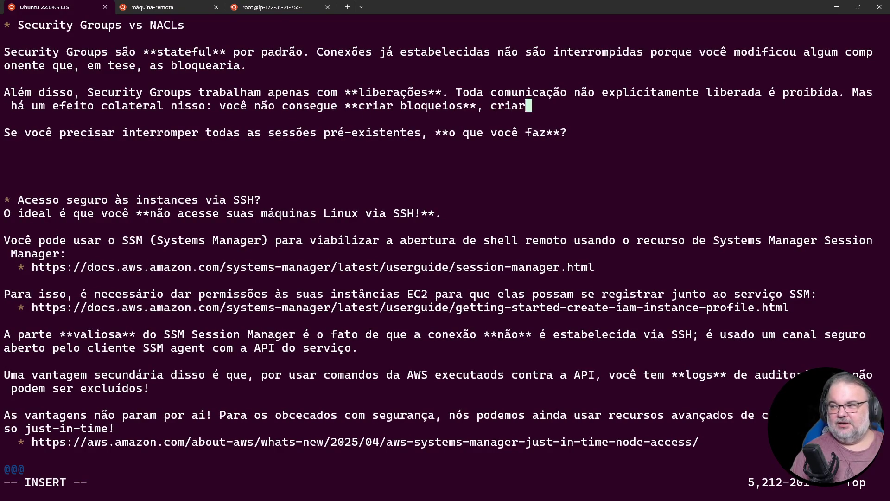
pyautogui.write(' **proibições**, criar **proibições')
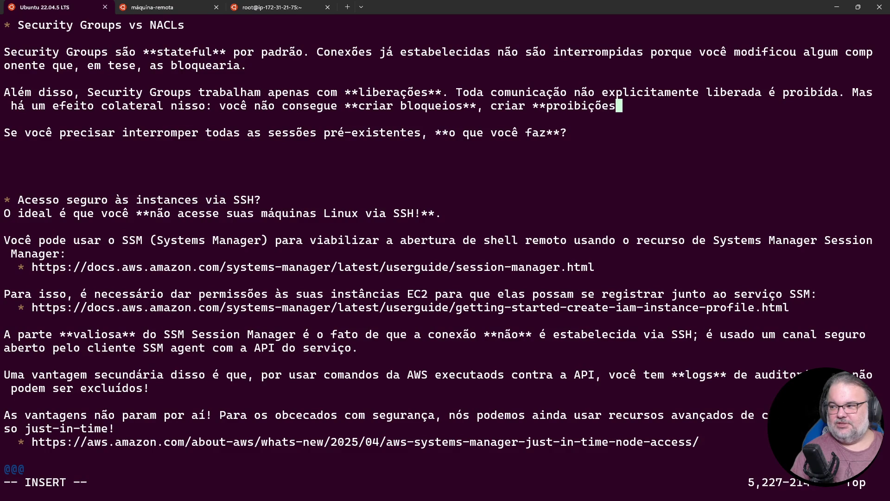
pyautogui.write('exceções** ')
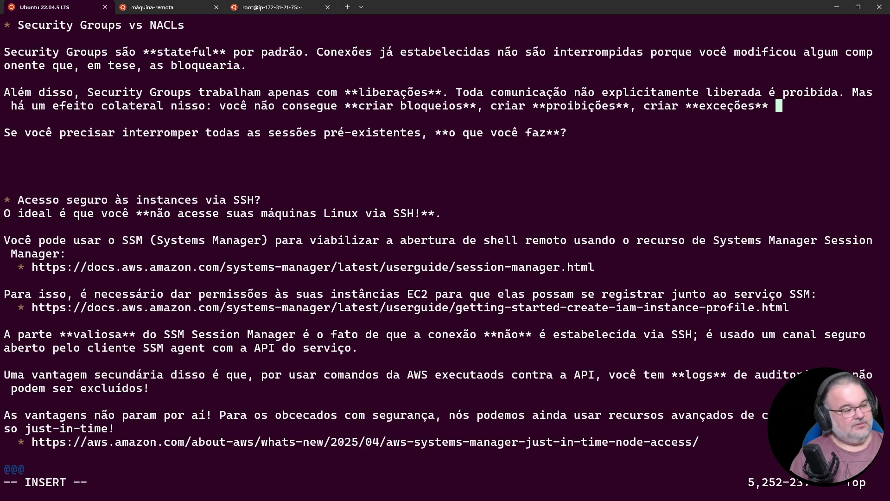
pyautogui.write('para certas regras.')
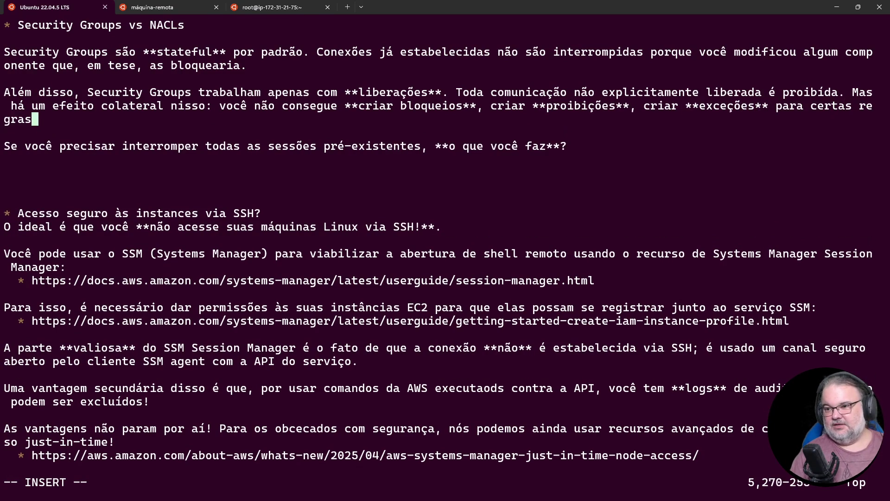
pyautogui.press('Return')
pyautogui.press('Return')
pyautogui.press('Escape')
pyautogui.write(':w')
pyautogui.press('Return')
# Remove the extra blank lines and add the question 'Se você precisa criar bloqueios, como você faz?'
pyautogui.press('d')
pyautogui.press('d')
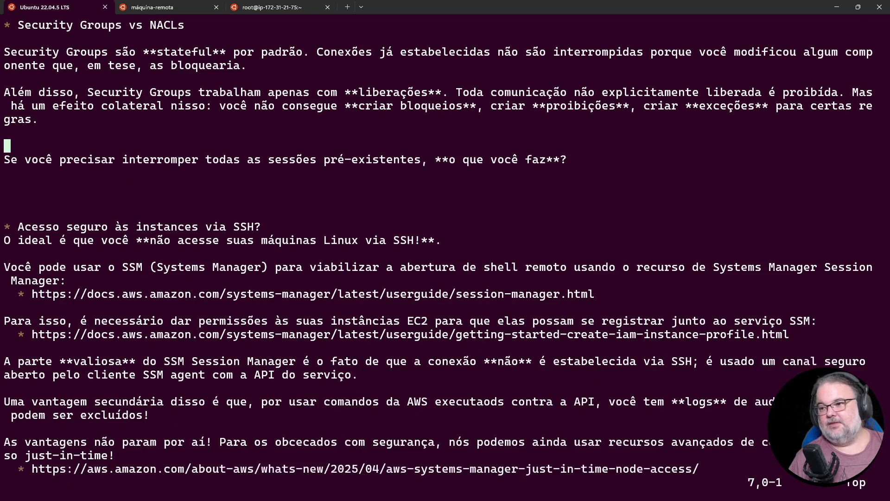
pyautogui.press('d')
pyautogui.press('d')
pyautogui.press('k')
pyautogui.press('o')
pyautogui.press('Return')
pyautogui.press('Up')
pyautogui.write('Se você precisa scriar')
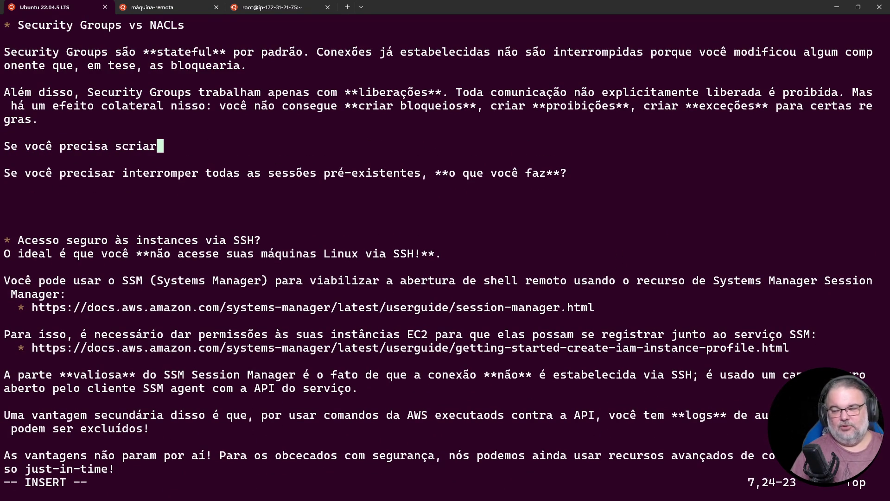
pyautogui.press('Left')
pyautogui.press('Left')
pyautogui.press('Left')
pyautogui.press('Delete')
pyautogui.press('End')
pyautogui.write('bloq')
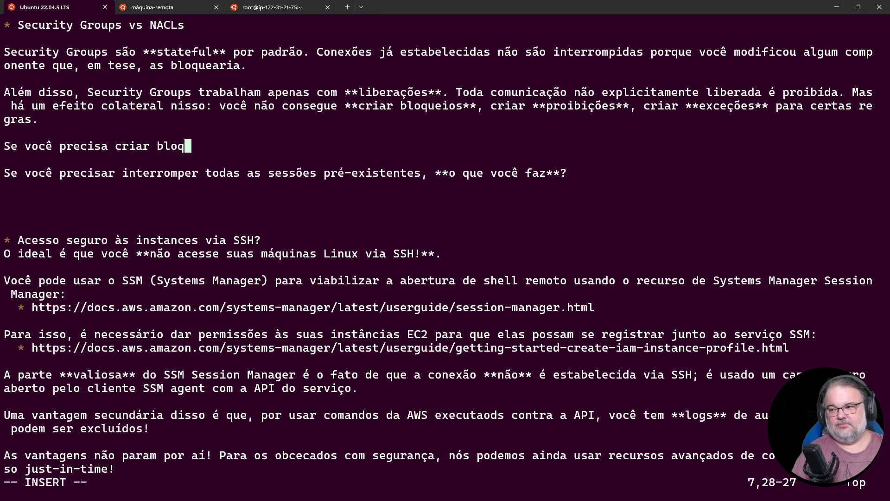
pyautogui.write('ueios, como você faz?')
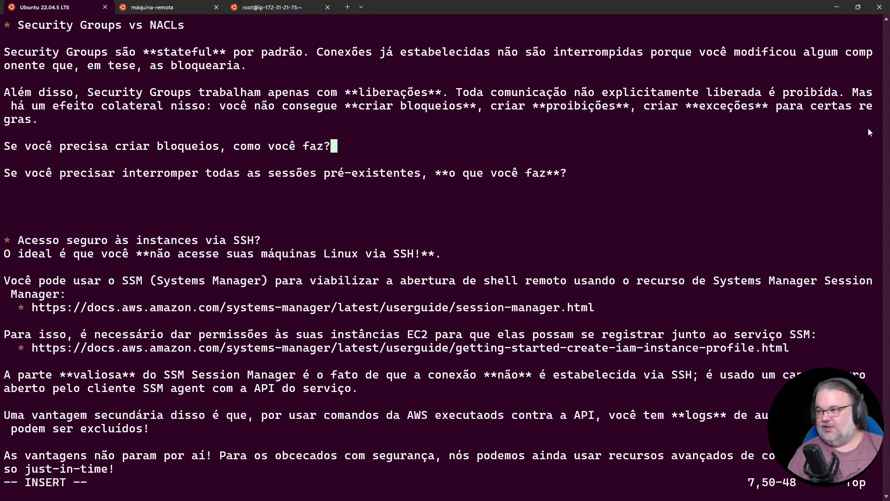
pyautogui.click(836, 7)
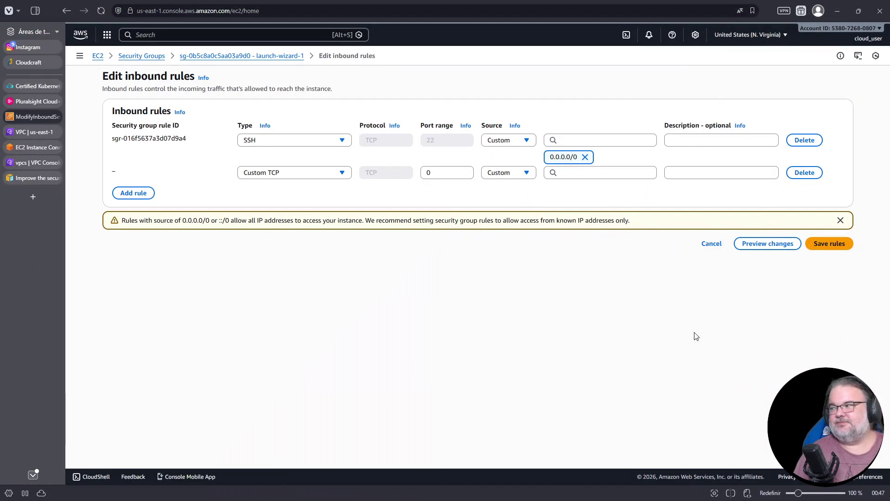
# Discard the inbound rule edits and view the first subnet's network ACL in VPC Subnets
pyautogui.click(830, 245)
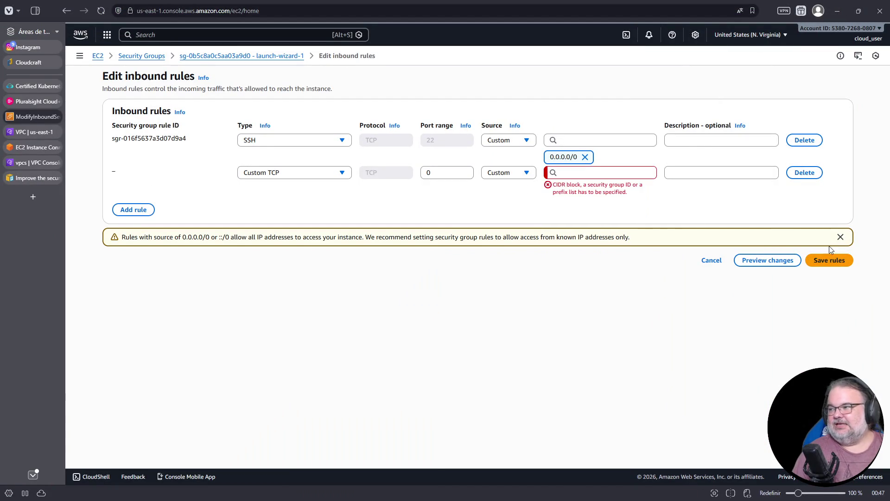
pyautogui.click(719, 260)
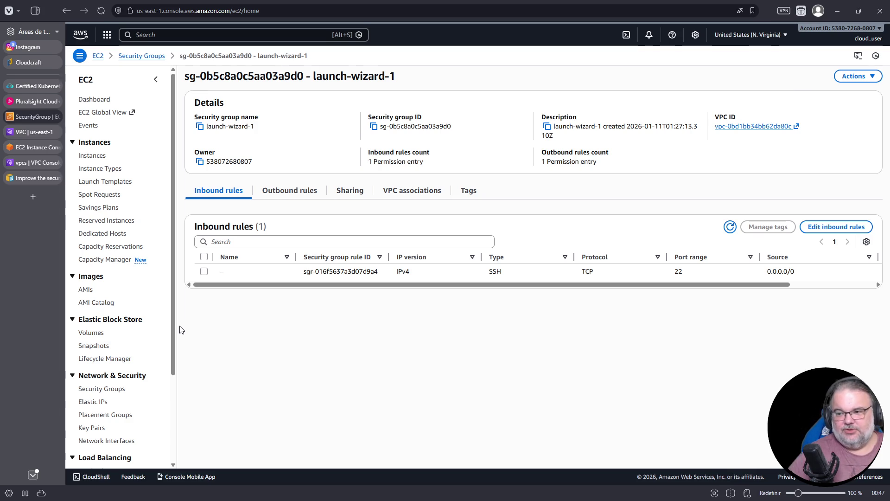
pyautogui.click(35, 133)
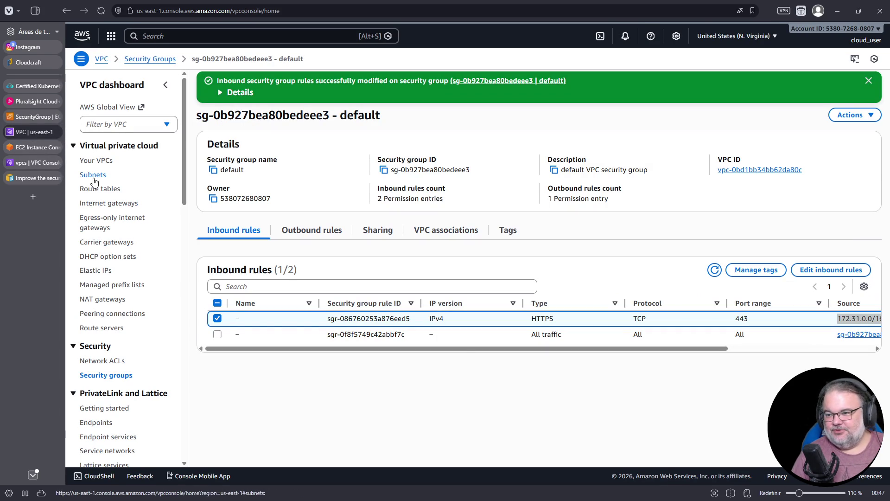
pyautogui.click(94, 176)
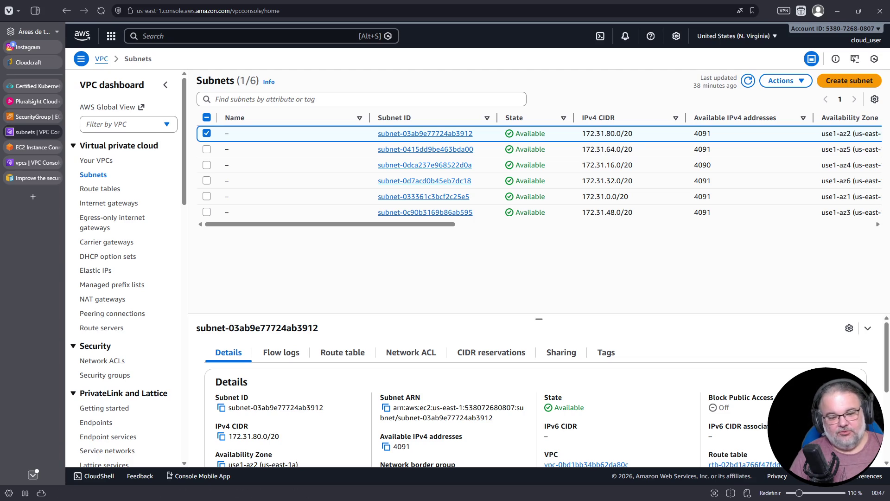
pyautogui.scroll(-2, 344, 341)
pyautogui.scroll(3, 354, 341)
pyautogui.moveTo(538, 315); pyautogui.dragTo(539, 249)
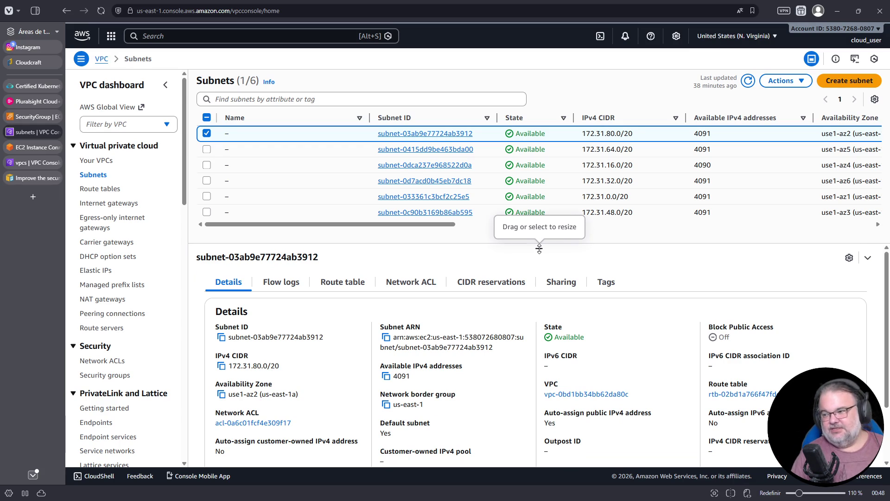
pyautogui.click(418, 283)
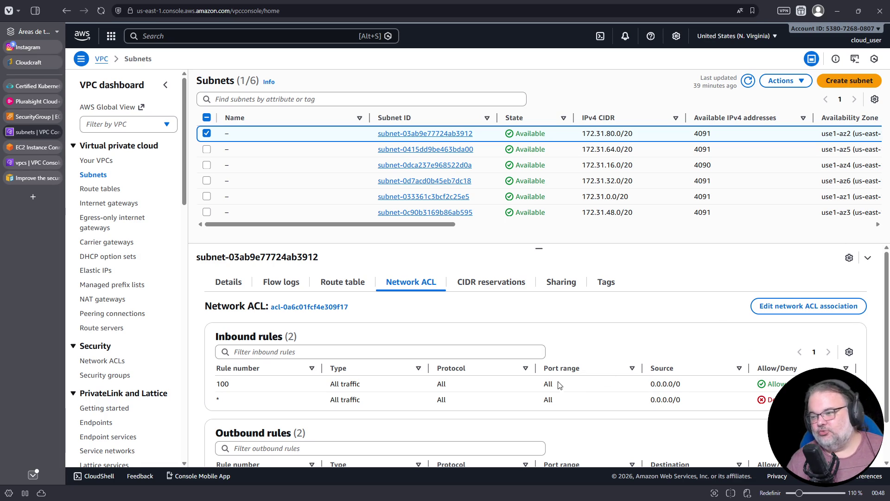
# Check the blocks question in the Vim notes, then return to the subnets page
pyautogui.scroll(-1, 581, 369)
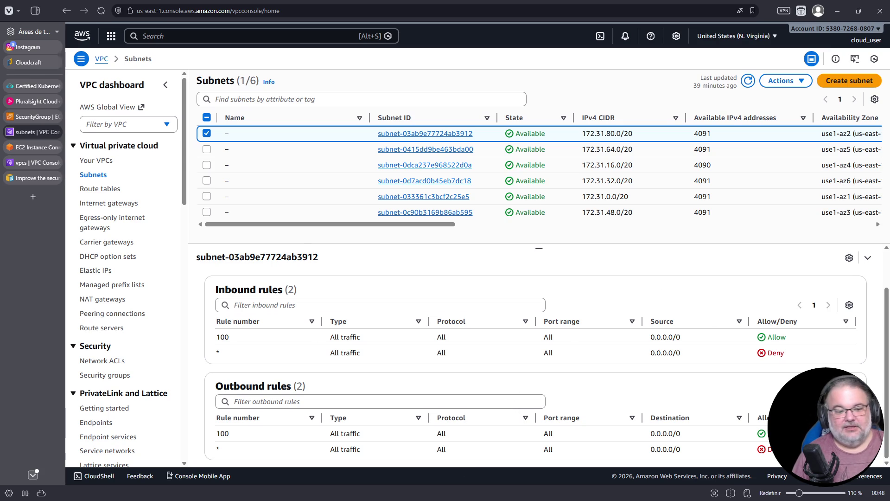
pyautogui.hotkey('alt', 'Tab')
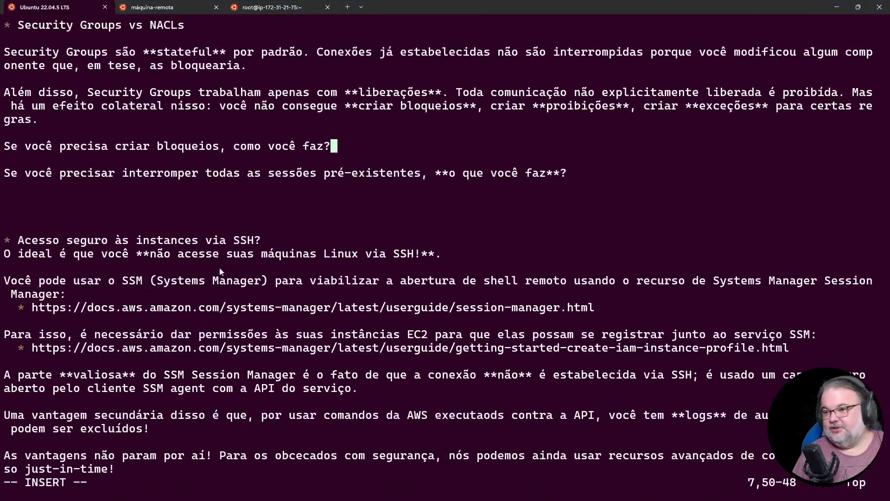
pyautogui.tripleClick(151, 147)
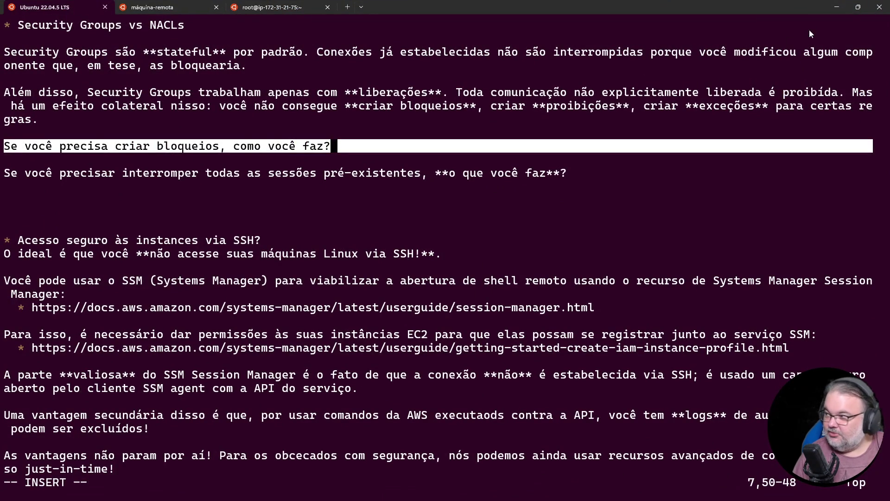
pyautogui.click(839, 8)
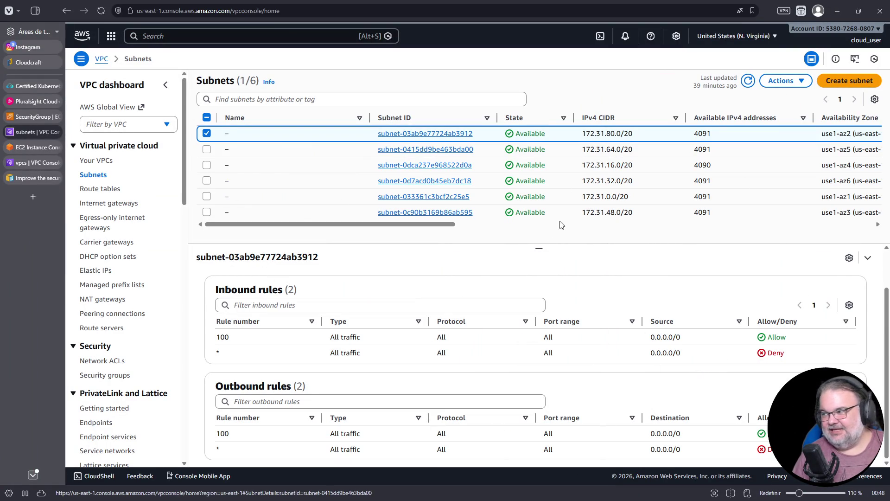
# Compare the network ACLs of the first and second subnets
pyautogui.click(206, 134)
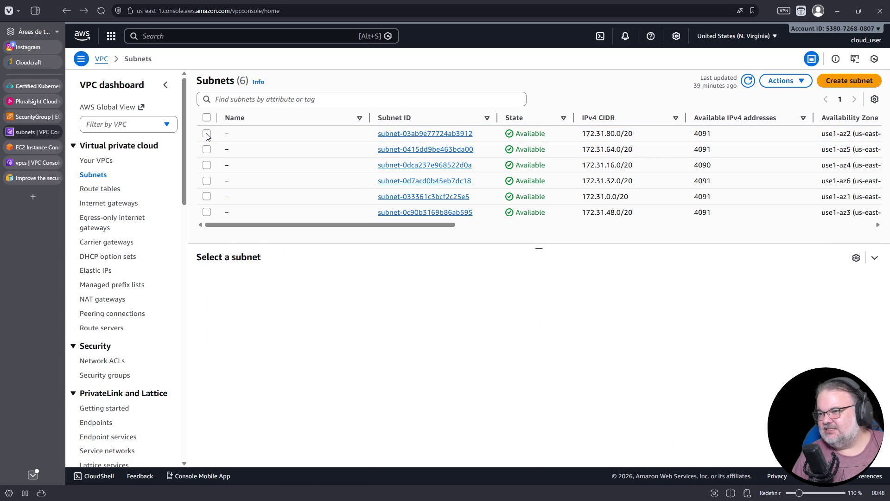
pyautogui.click(206, 134)
pyautogui.click(407, 281)
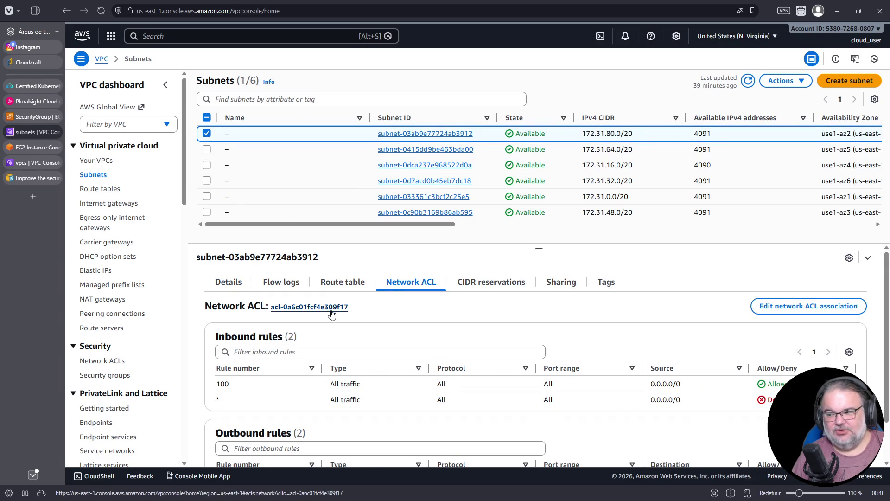
pyautogui.click(206, 133)
pyautogui.click(207, 149)
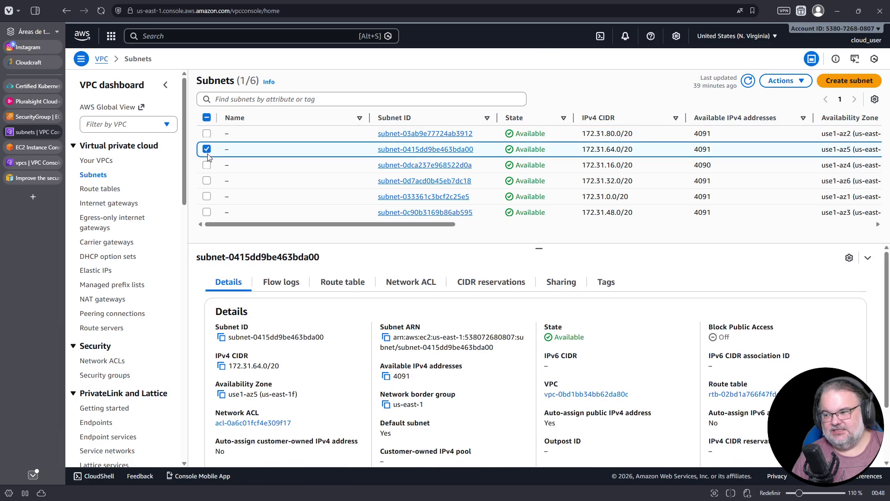
pyautogui.click(425, 287)
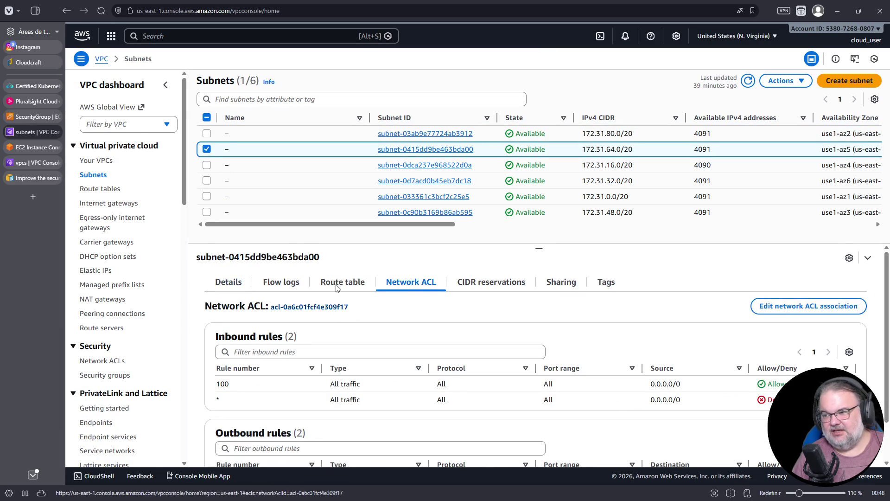
# Check the third subnet's network ACL, then start editing the first subnet's ACL association
pyautogui.click(206, 149)
pyautogui.click(207, 165)
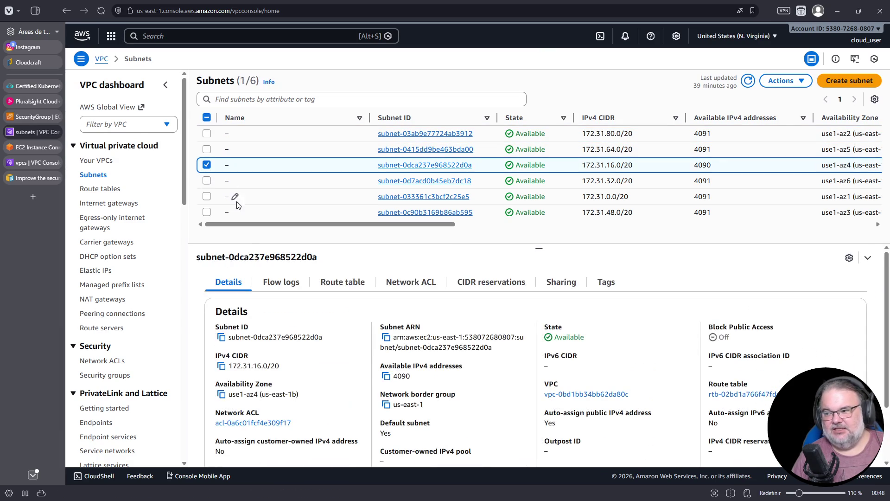
pyautogui.click(412, 282)
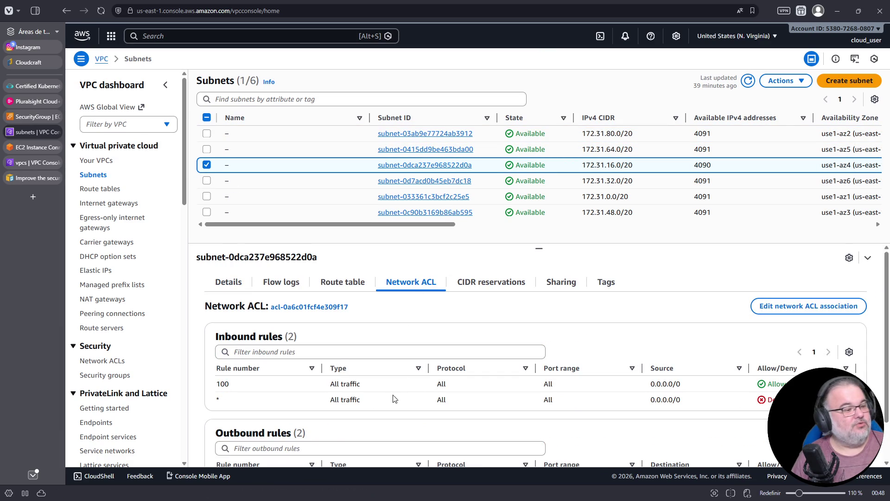
pyautogui.click(207, 165)
pyautogui.click(207, 134)
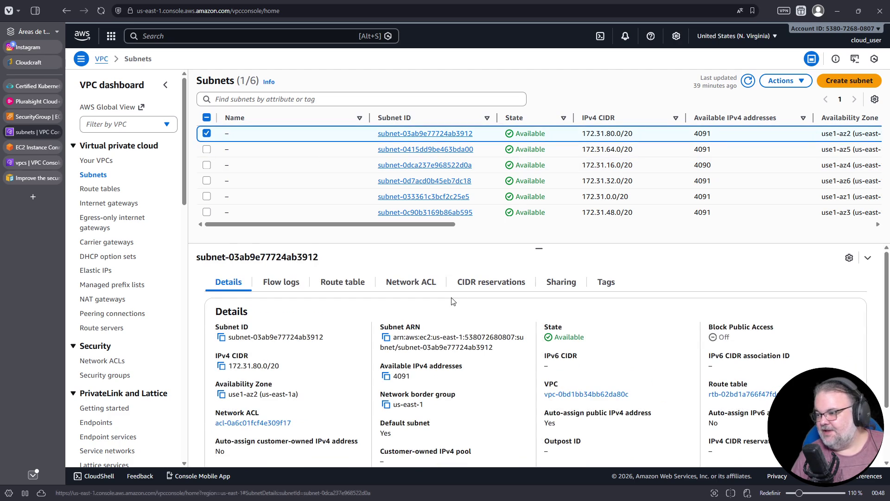
pyautogui.click(426, 281)
pyautogui.click(772, 319)
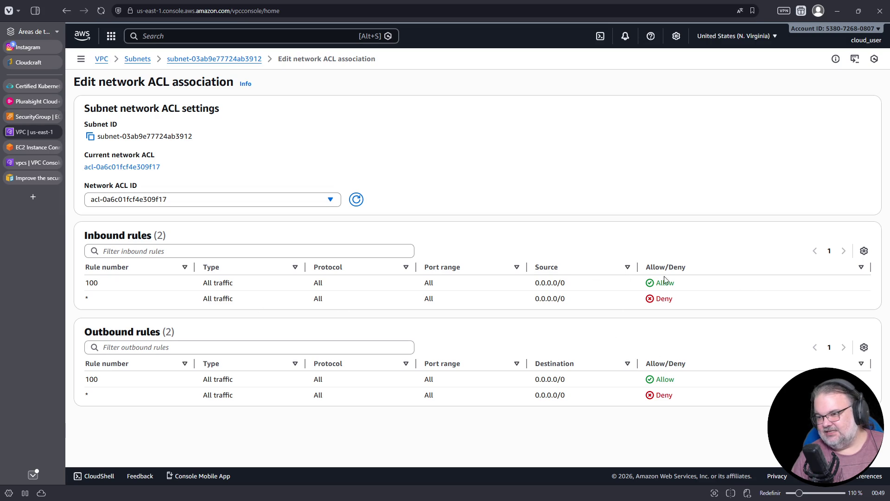
# Go to the current network ACL acl-0a6c01fcf4e309f17, select it and show its actions
pyautogui.click(864, 250)
pyautogui.click(789, 200)
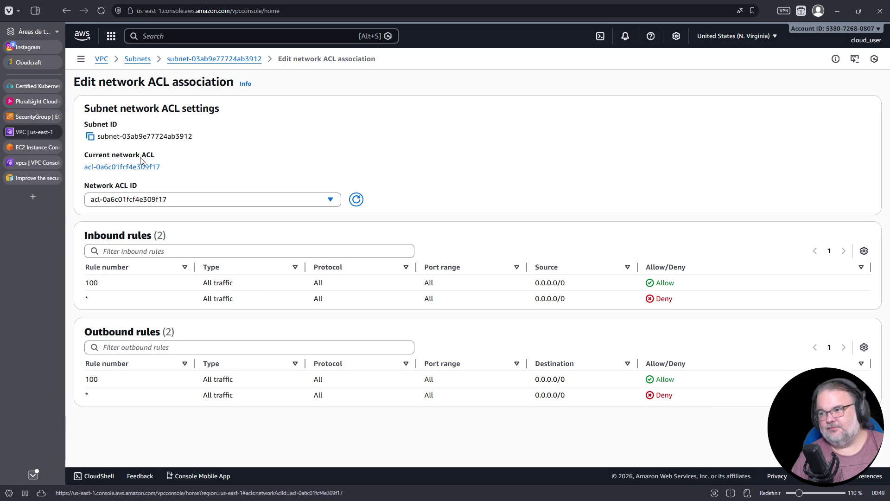
pyautogui.click(134, 168)
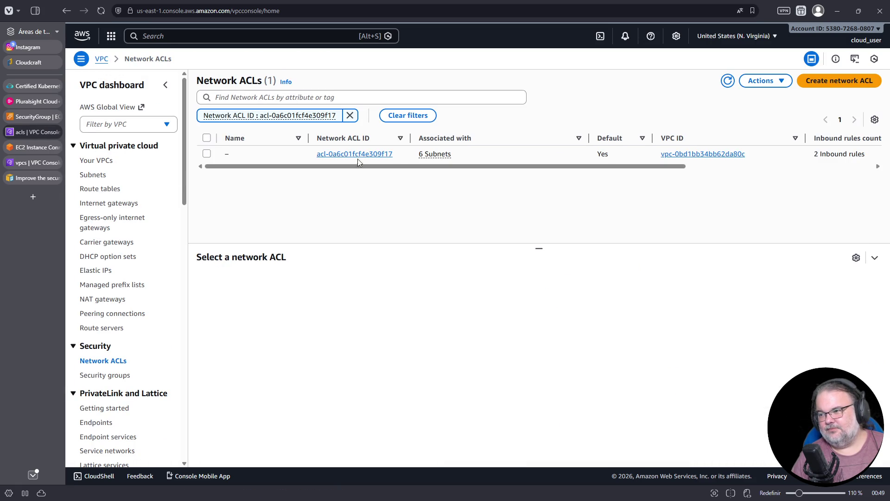
pyautogui.click(207, 154)
pyautogui.click(766, 80)
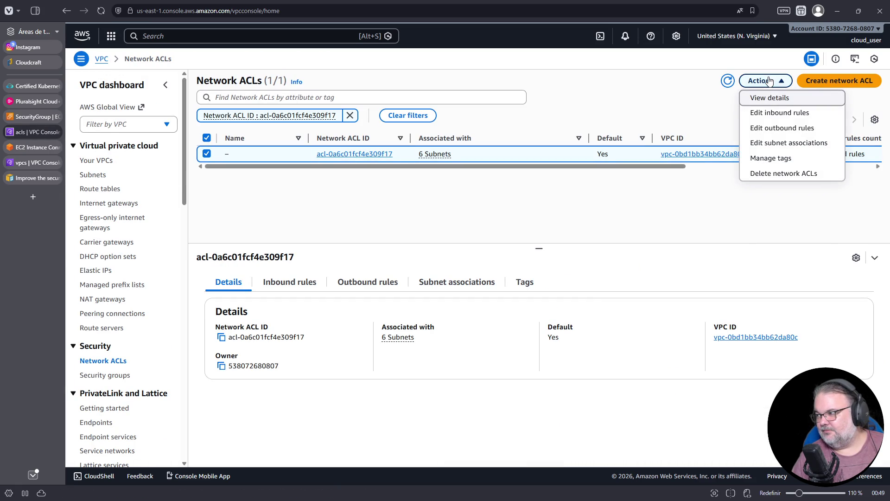
# Add a new inbound ACL rule of type SSH (22) set to Deny, then switch to the notes
pyautogui.click(772, 113)
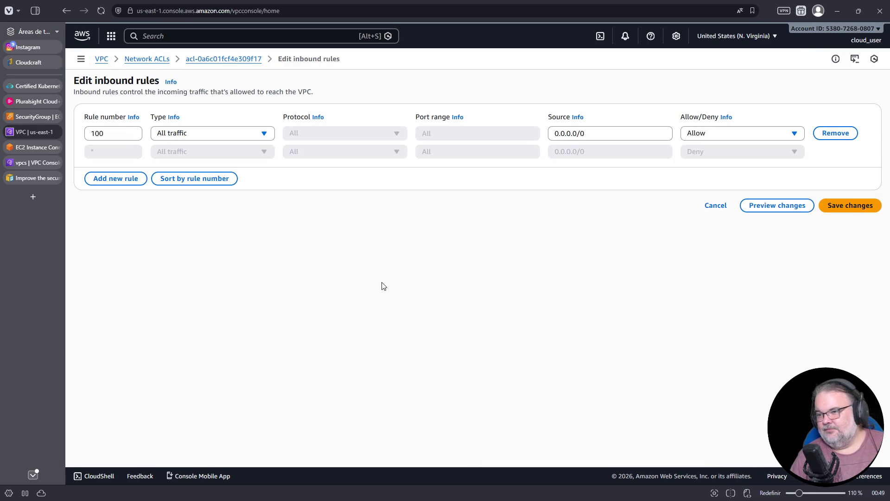
pyautogui.click(118, 179)
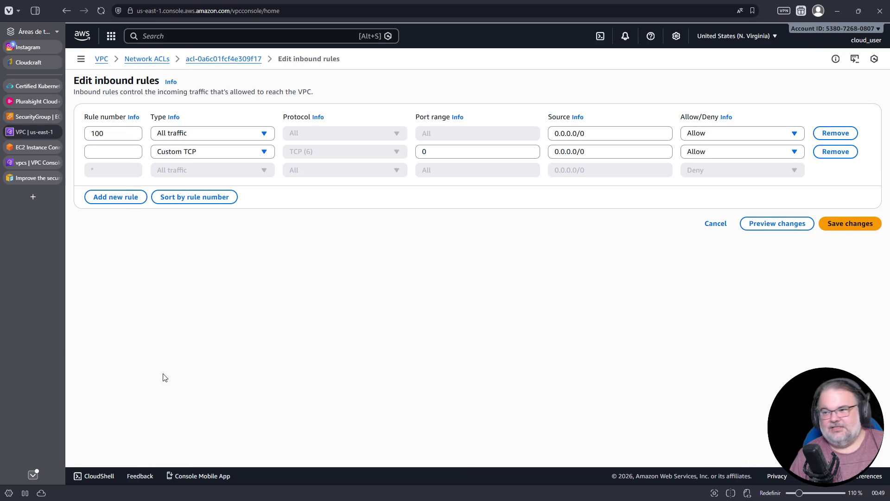
pyautogui.click(232, 152)
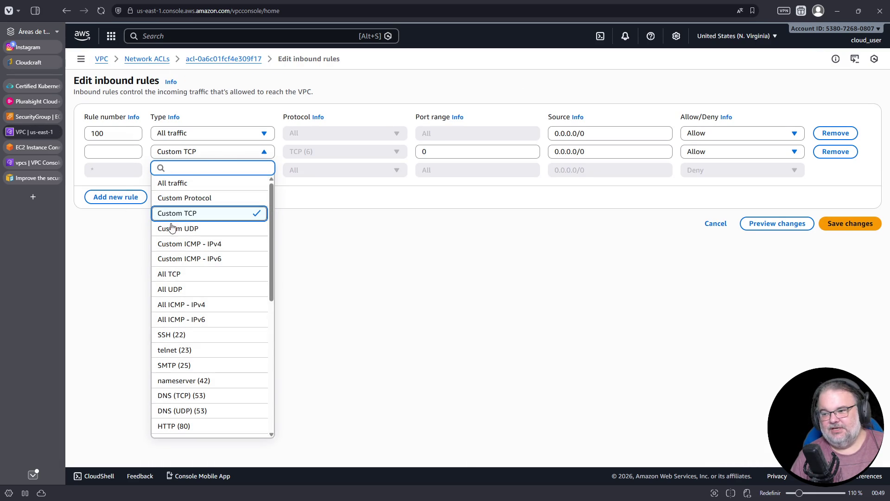
pyautogui.click(164, 335)
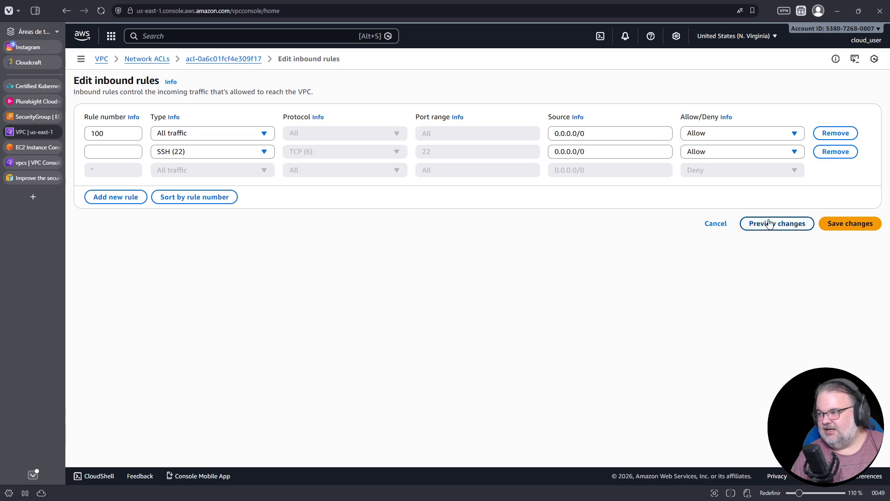
pyautogui.click(731, 152)
pyautogui.click(707, 184)
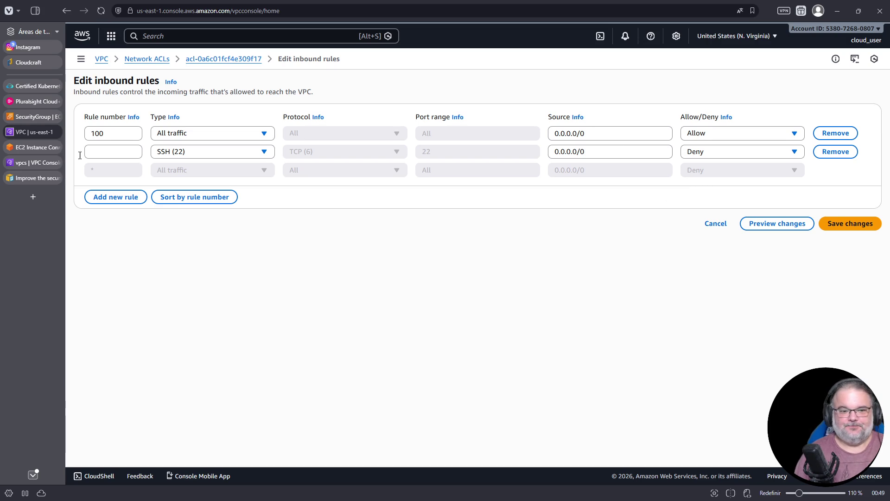
pyautogui.hotkey('alt', 'Tab')
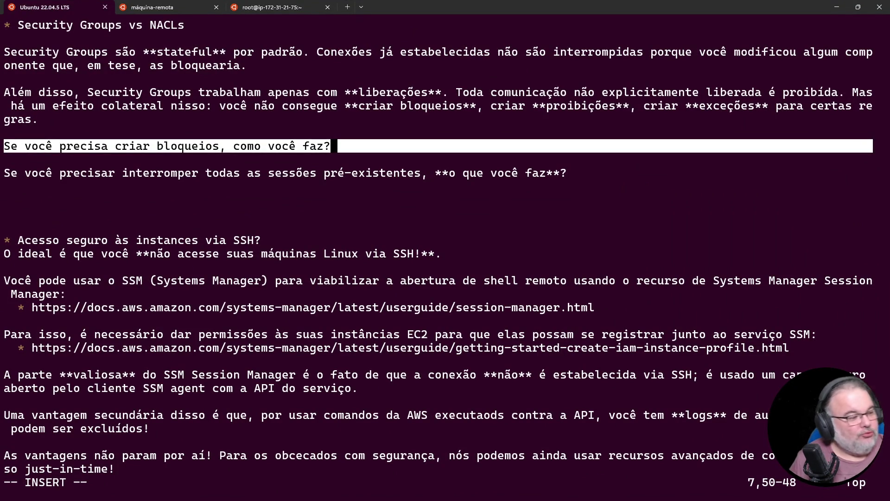
# Under the heading, note that Security Groups apply to Elastic Network Interfaces
pyautogui.click(474, 204)
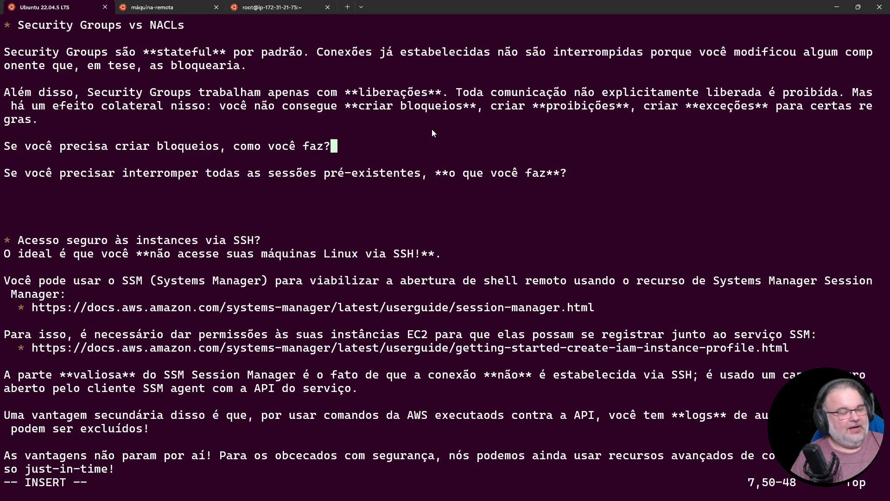
pyautogui.press('Up')
pyautogui.press('Up')
pyautogui.press('Up')
pyautogui.press('Down')
pyautogui.press('Return')
pyautogui.press('Return')
pyautogui.press('Up')
pyautogui.press('Up')
pyautogui.press('Down')
pyautogui.write('Security Grups')
pyautogui.press('BackSpace')
pyautogui.press('BackSpace')
pyautogui.press('BackSpace')
pyautogui.write('oups são configurações de segurança que você aplica ')
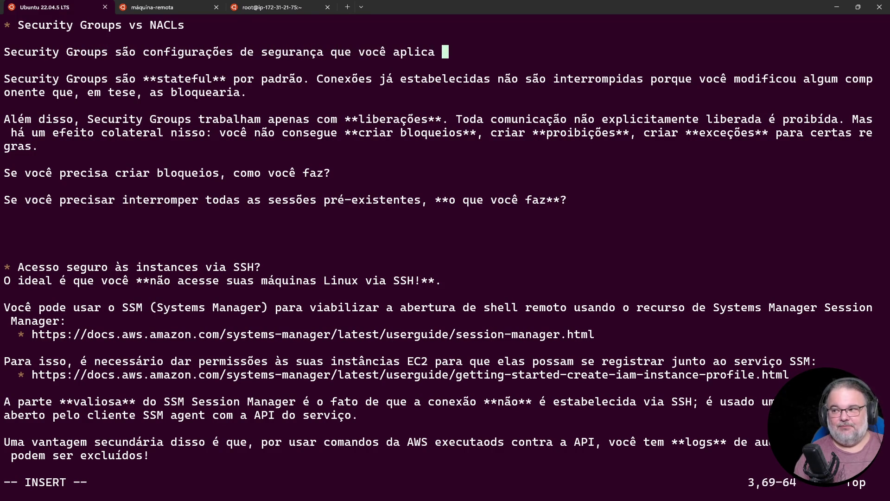
pyautogui.write('a **E')
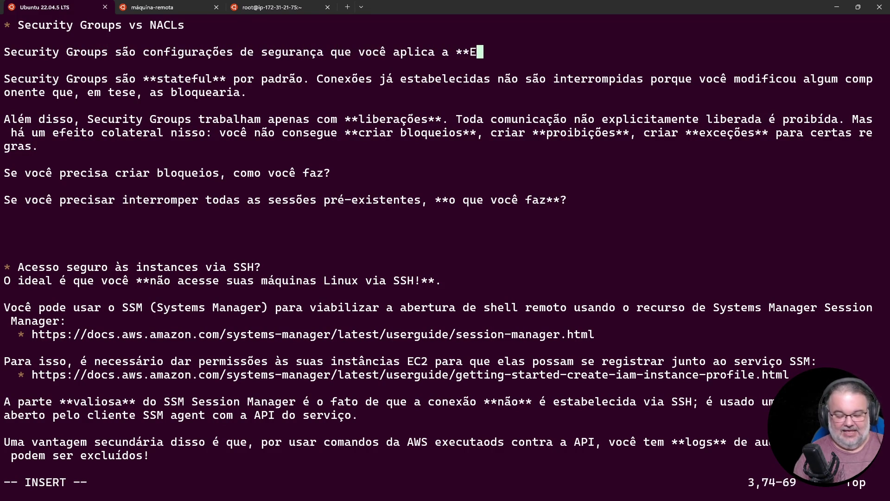
pyautogui.write('lastic Network Inter')
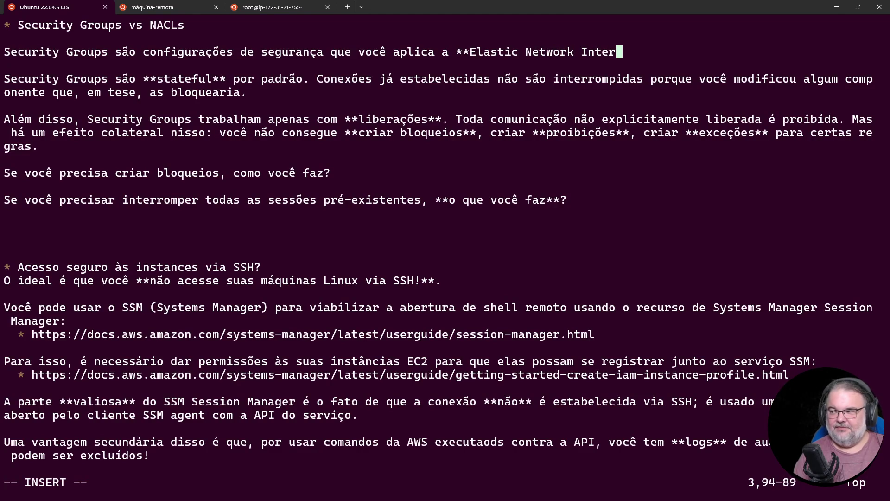
pyautogui.write('faces**.')
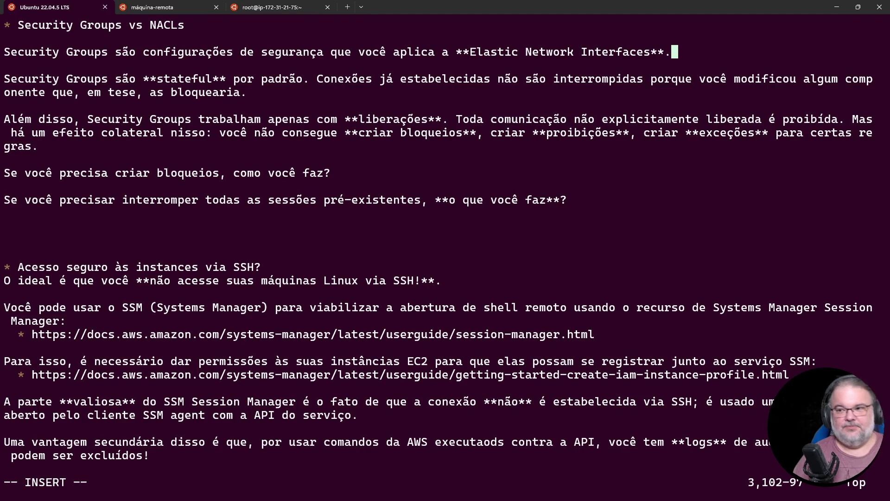
pyautogui.press('Return')
pyautogui.press('Return')
# Add the line saying Network ACLs apply to **Subnets**, capitalised, and leave the terminal
pyautogui.write('Network ACLs são configurações de segurança que você aplica a **subnets')
pyautogui.press('BackSpace')
pyautogui.write('**.')
pyautogui.press('Left')
pyautogui.press('Left')
pyautogui.press('Left')
pyautogui.press('Left')
pyautogui.press('Left')
pyautogui.press('Delete')
pyautogui.write('S')
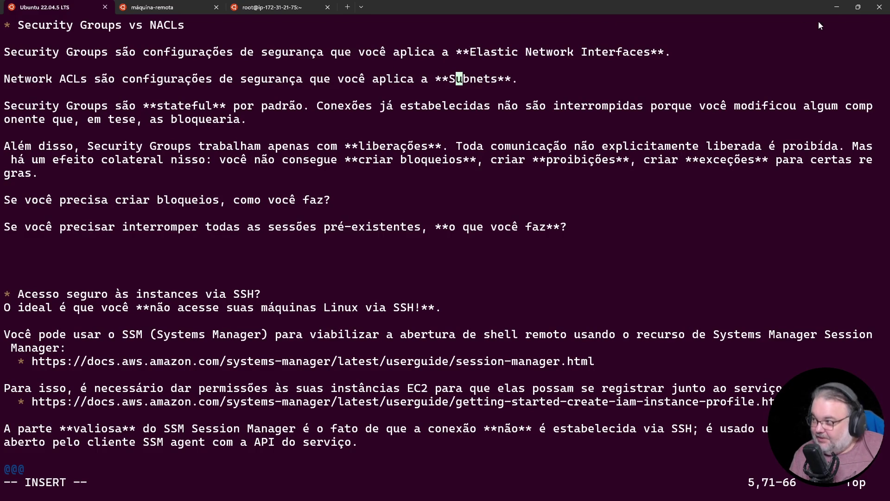
pyautogui.click(848, 6)
# Search 'network security groups azure' in a new tab and open the Microsoft Learn result
pyautogui.click(493, 11)
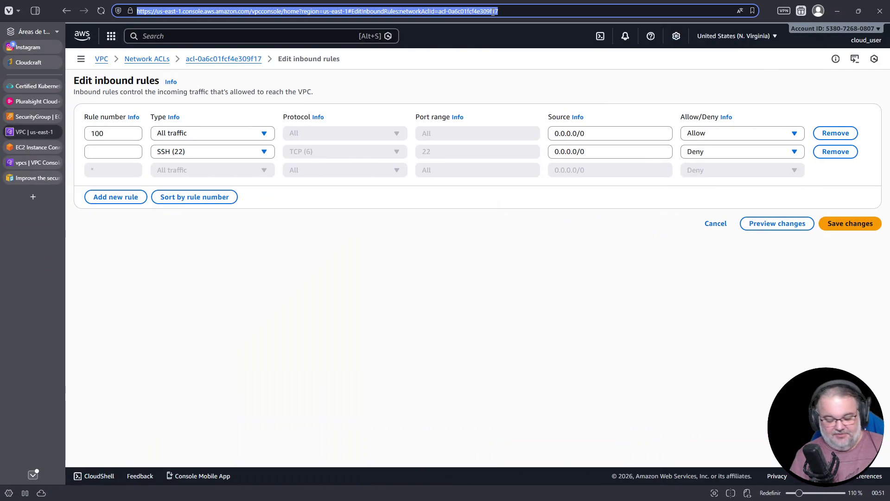
pyautogui.hotkey('ctrl', 't')
pyautogui.write('securi t')
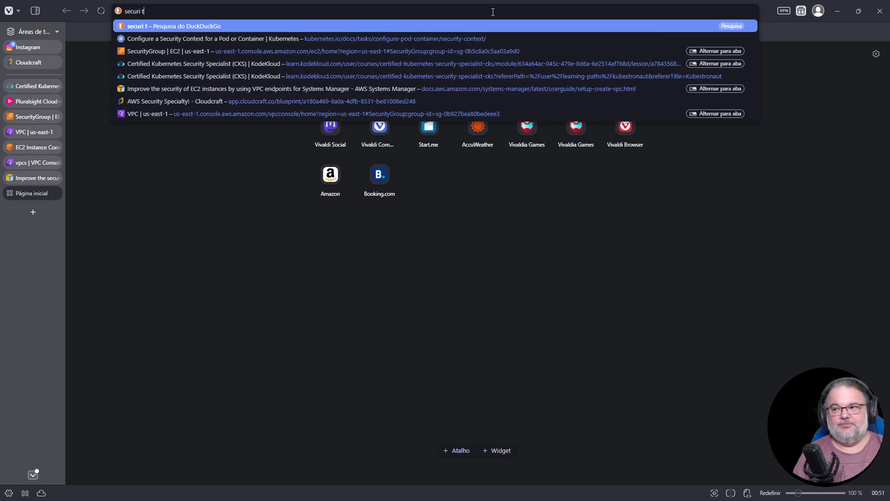
pyautogui.hotkey('ctrl', 'a')
pyautogui.write('network sec')
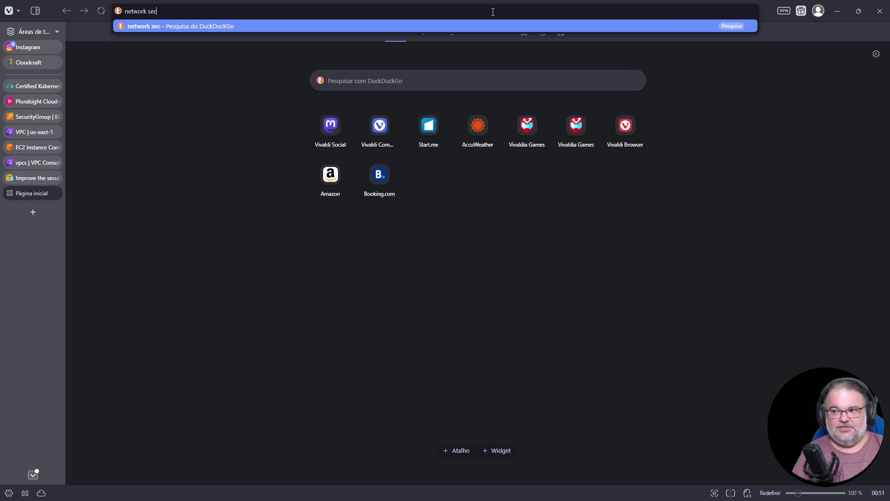
pyautogui.write('urity groups azure')
pyautogui.press('Return')
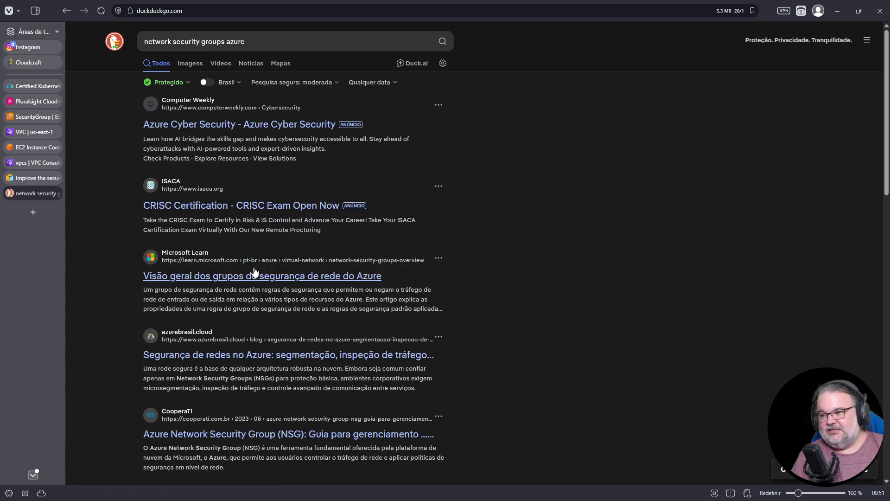
pyautogui.click(250, 284)
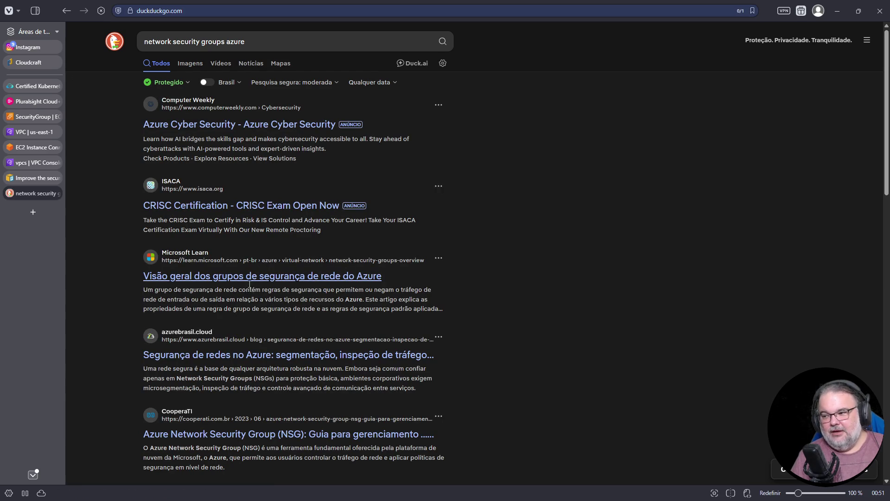
# Read through the Azure NSG default rules article, then close its tab
pyautogui.scroll(-5, 367, 271)
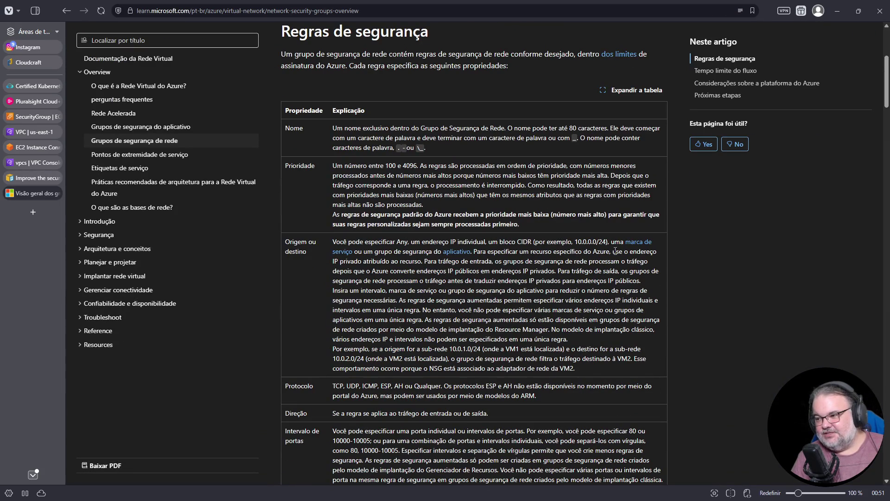
pyautogui.scroll(-4, 376, 286)
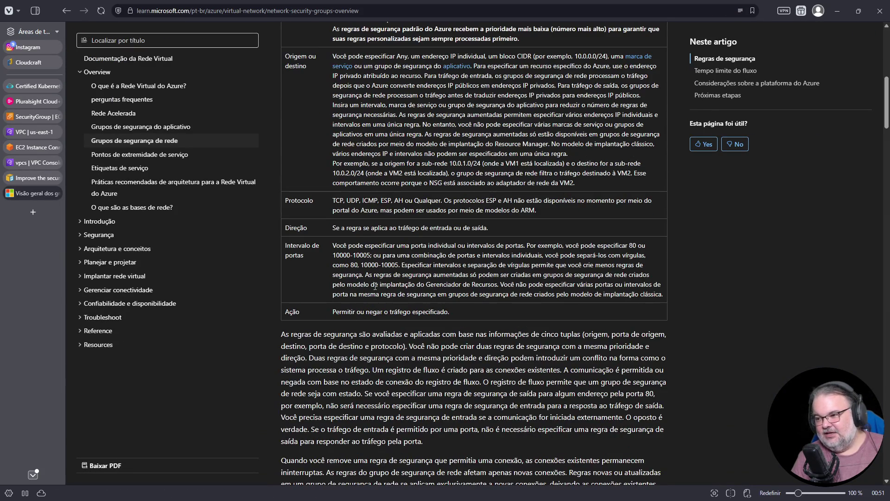
pyautogui.scroll(6, 375, 286)
pyautogui.scroll(2, 305, 248)
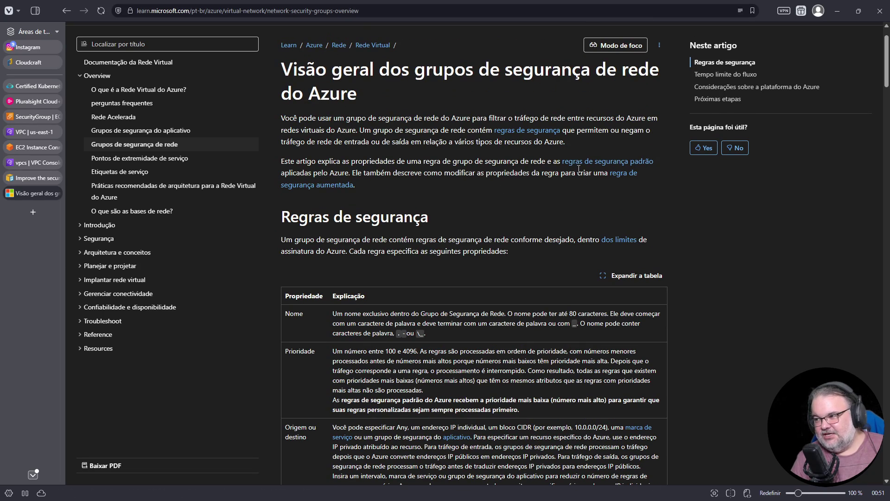
pyautogui.scroll(-6, 607, 263)
pyautogui.scroll(-5, 606, 262)
pyautogui.scroll(-10, 469, 353)
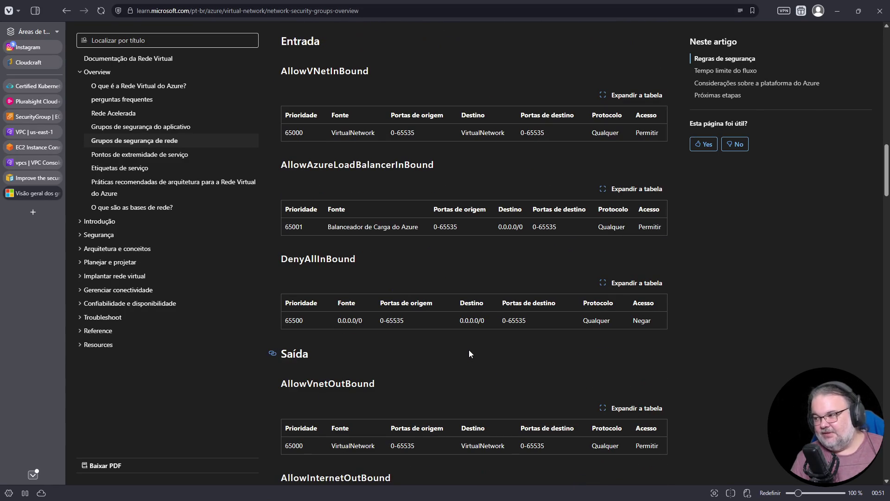
pyautogui.scroll(-2, 469, 347)
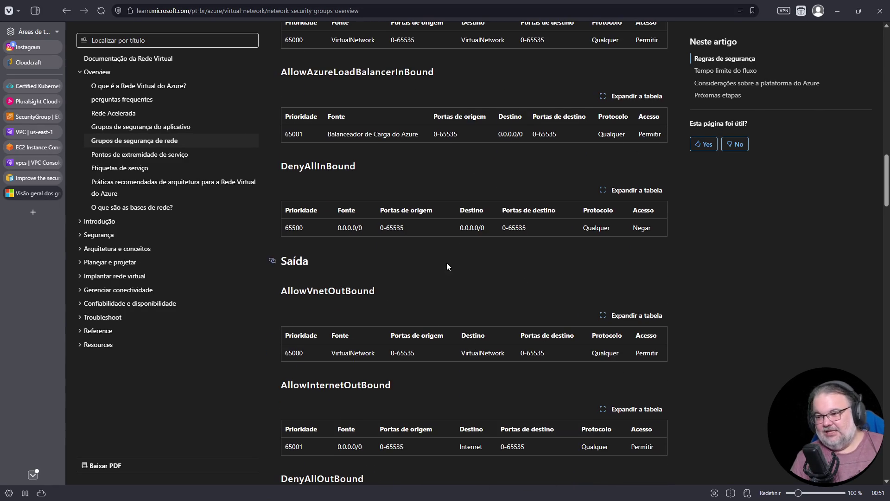
pyautogui.scroll(4, 446, 263)
pyautogui.scroll(8, 506, 233)
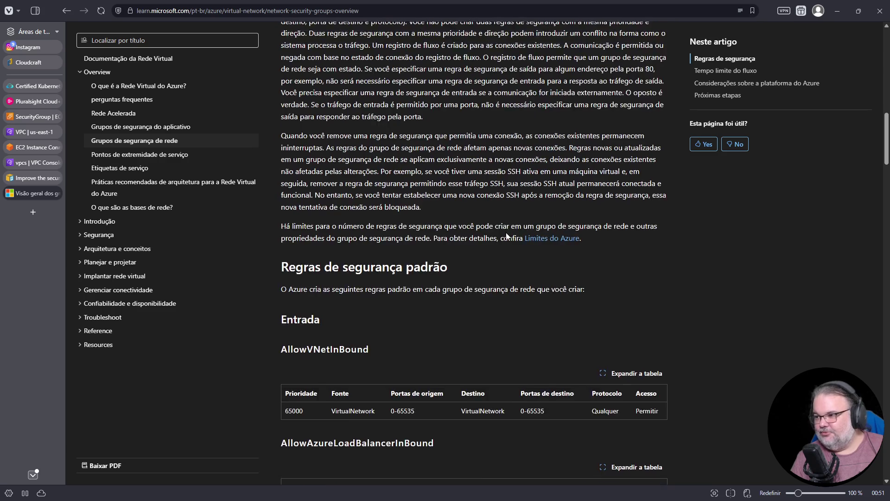
pyautogui.scroll(12, 506, 233)
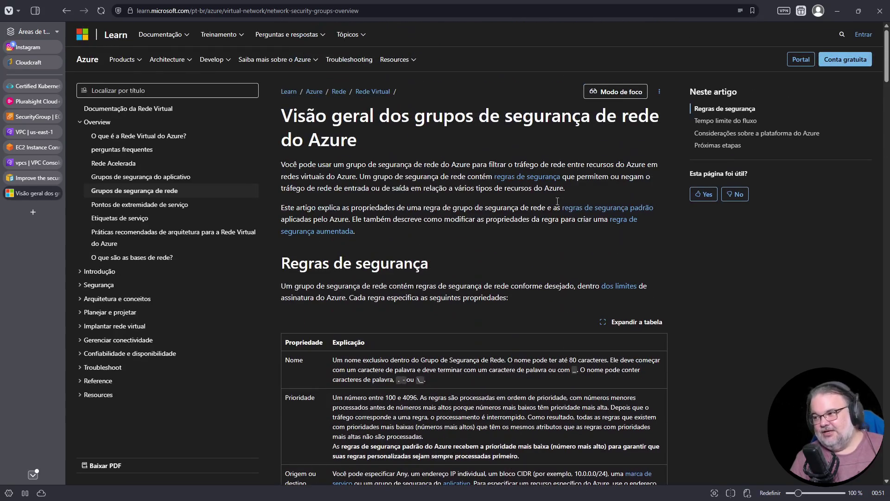
pyautogui.scroll(-20, 414, 255)
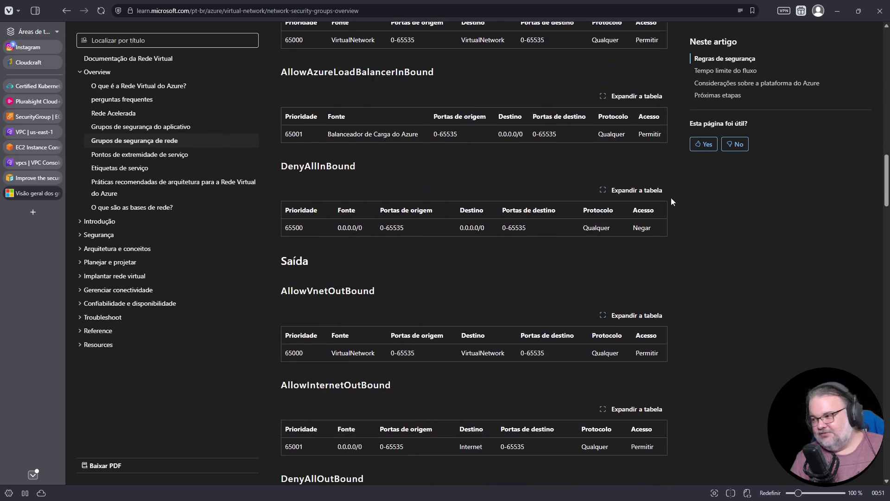
pyautogui.scroll(-10, 512, 338)
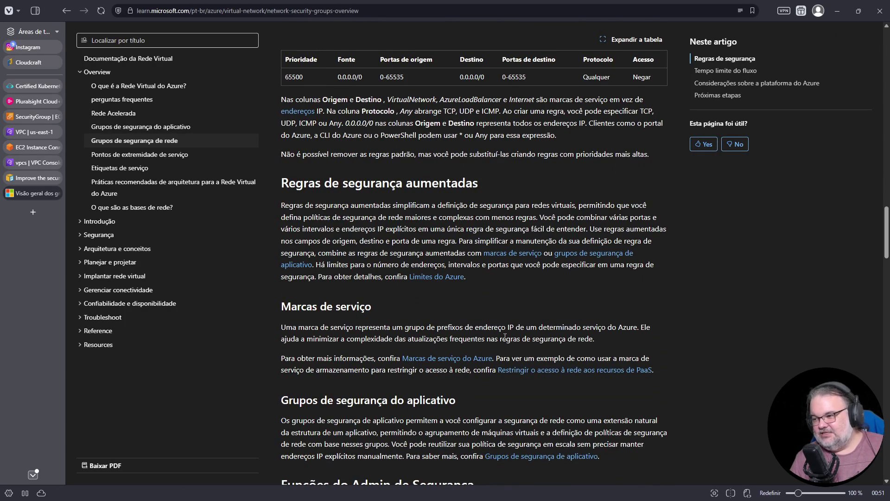
pyautogui.scroll(-2, 505, 337)
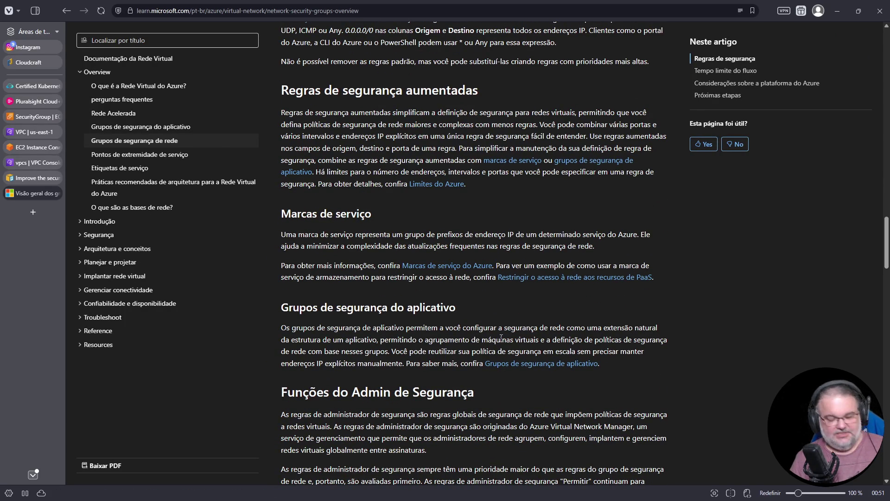
pyautogui.hotkey('ctrl', 'w')
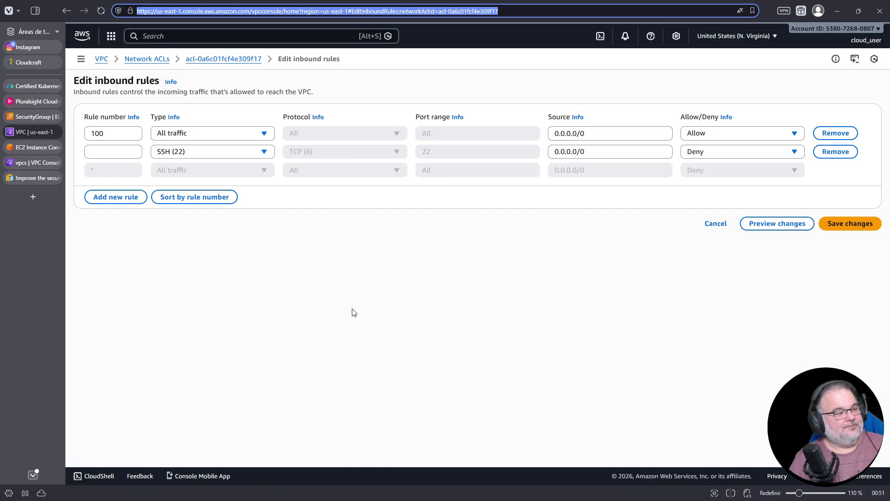
# Select the second rule's source 0.0.0.0/0 in the ACL editor, then switch to the Vim notes
pyautogui.click(492, 219)
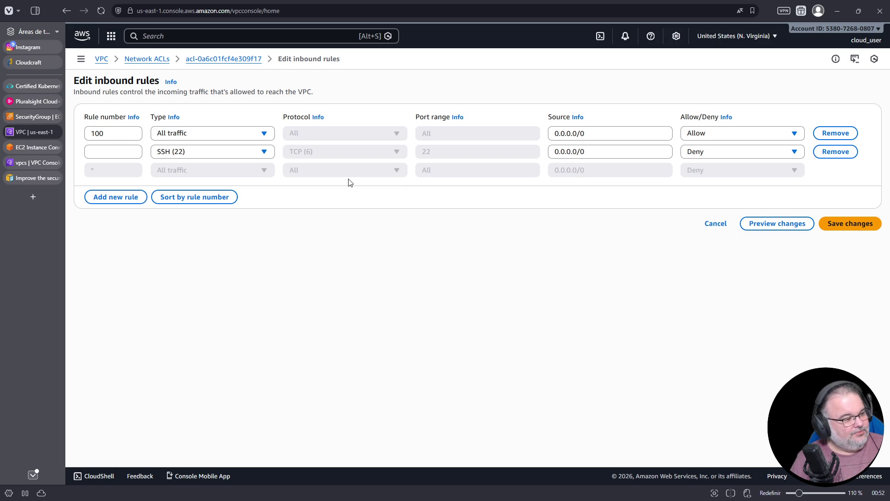
pyautogui.moveTo(598, 152); pyautogui.dragTo(542, 153)
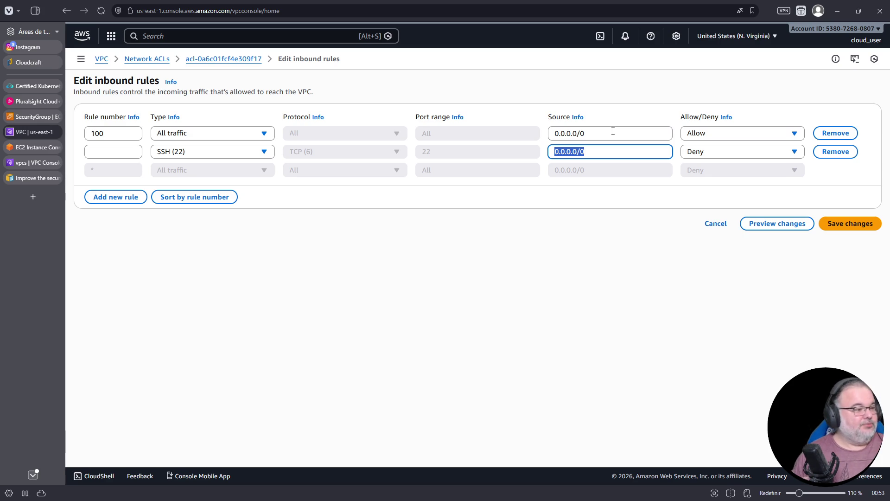
pyautogui.hotkey('alt', 'Tab')
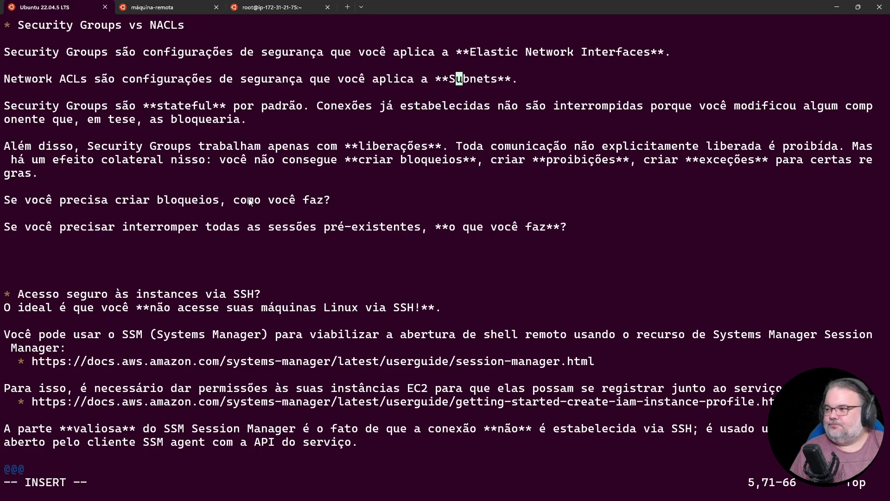
# Highlight the Elastic Network Interfaces lines, hide the terminal and open a blank browser tab
pyautogui.tripleClick(487, 83)
pyautogui.tripleClick(361, 54)
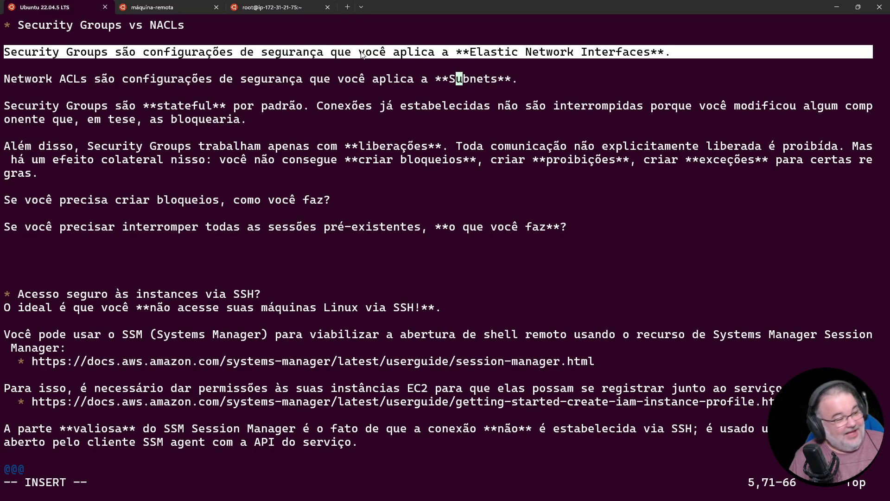
pyautogui.click(830, 8)
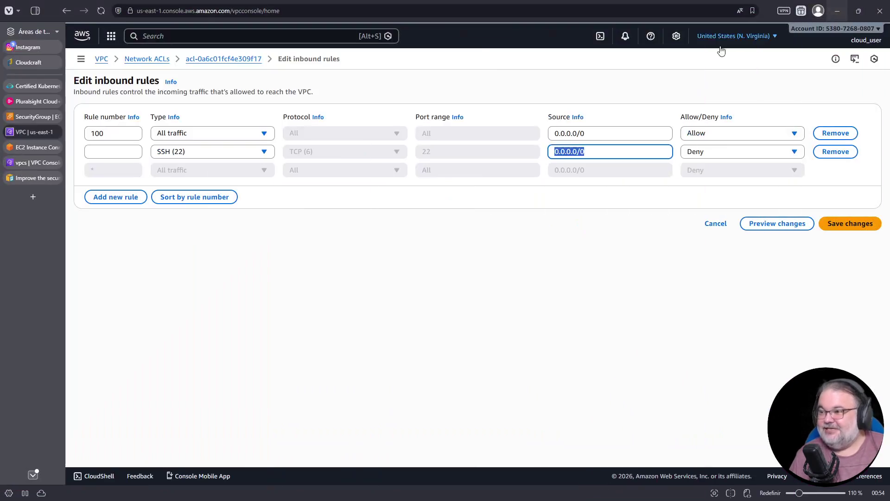
pyautogui.click(32, 198)
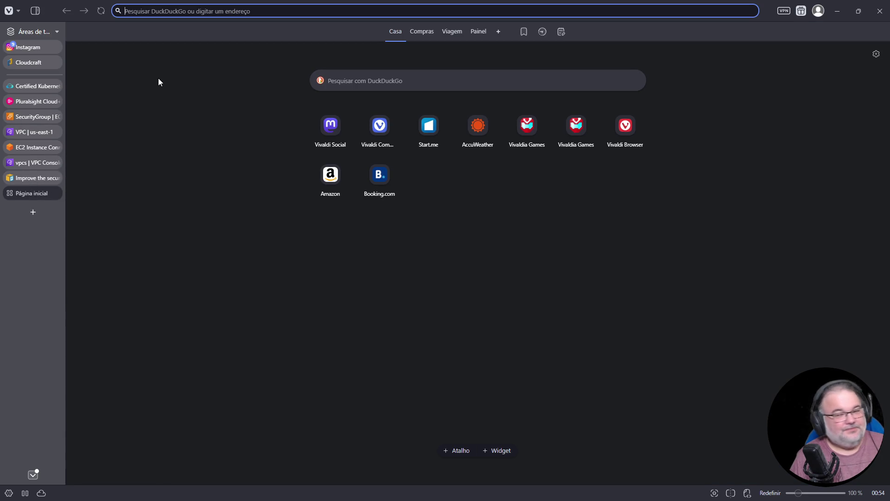
pyautogui.click(301, 11)
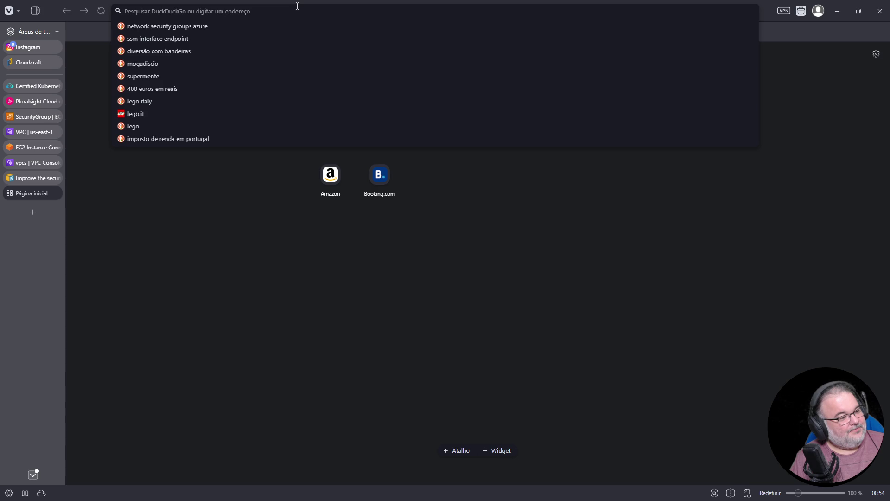
pyautogui.write('www.google.com')
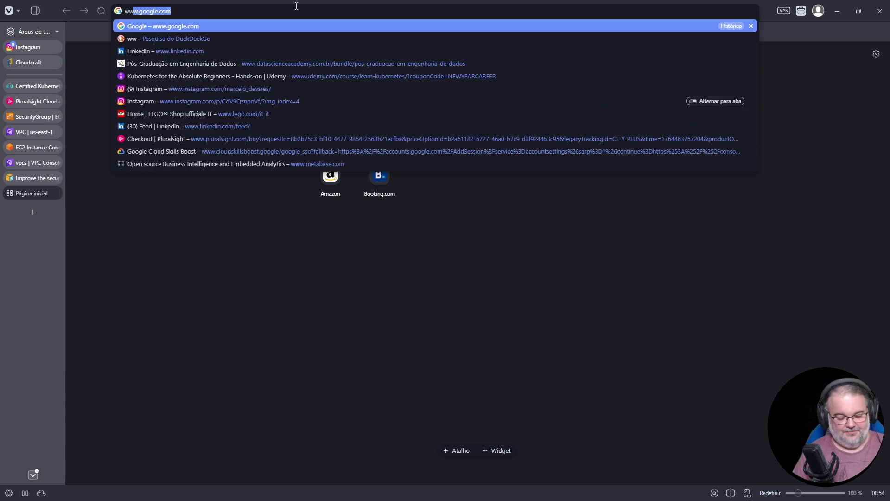
pyautogui.press('Return')
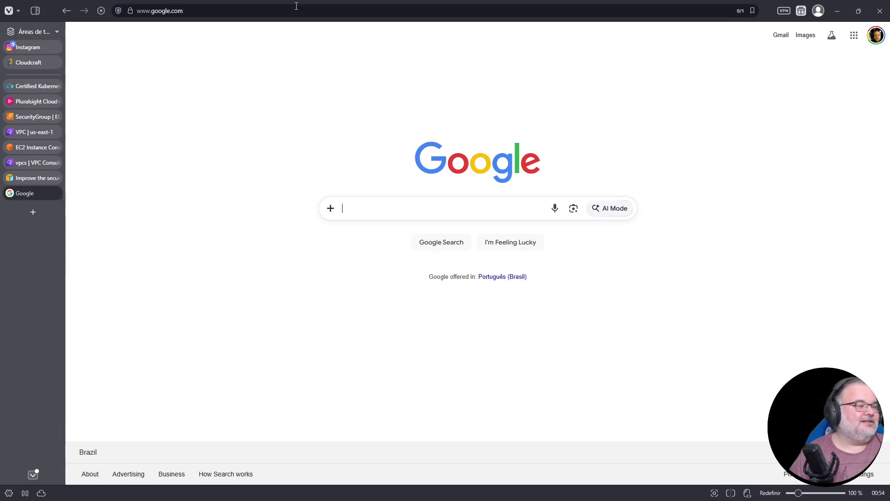
# Search 'pid detran sp' and open the Detran-SP page on issuing the International Driving Permit
pyautogui.click(432, 206)
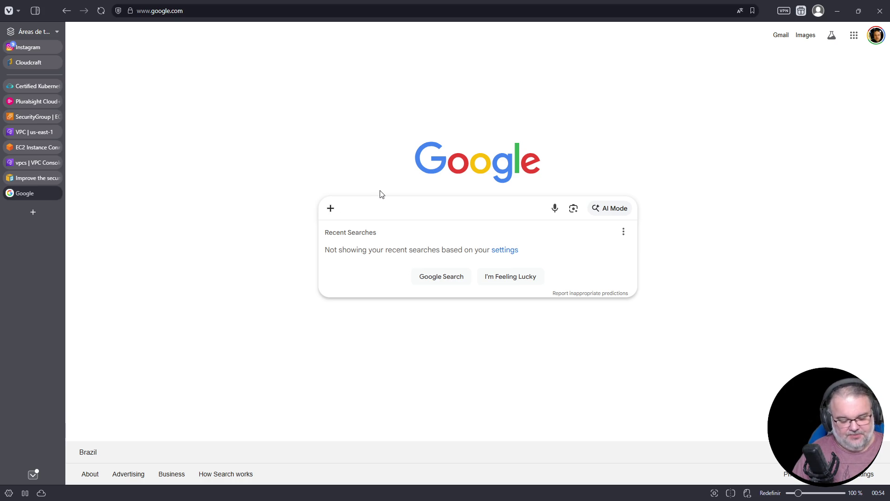
pyautogui.write('pid ')
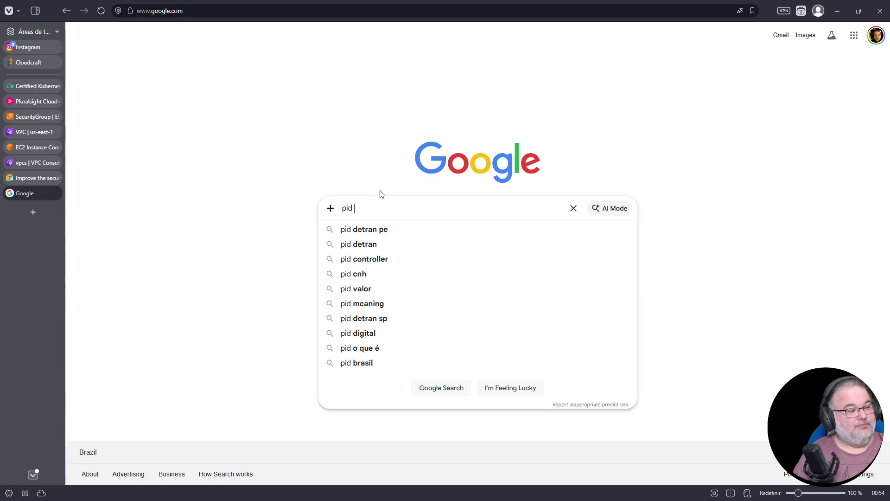
pyautogui.write('detran sp')
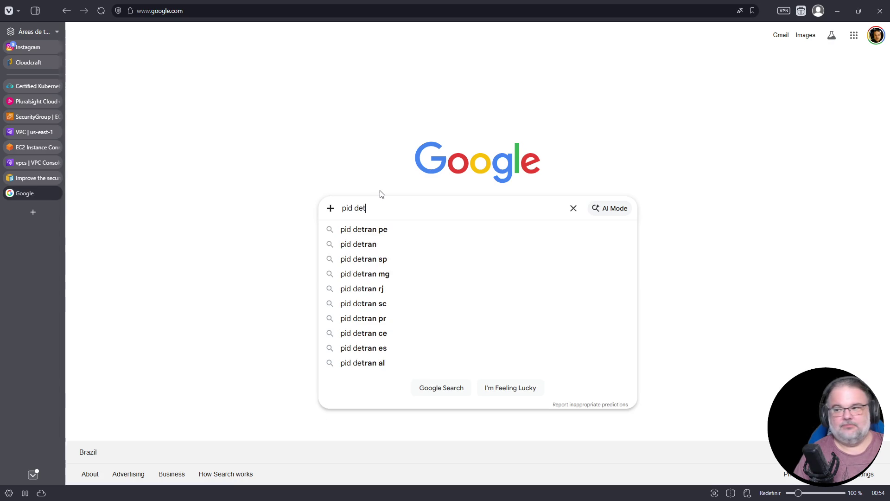
pyautogui.press('Return')
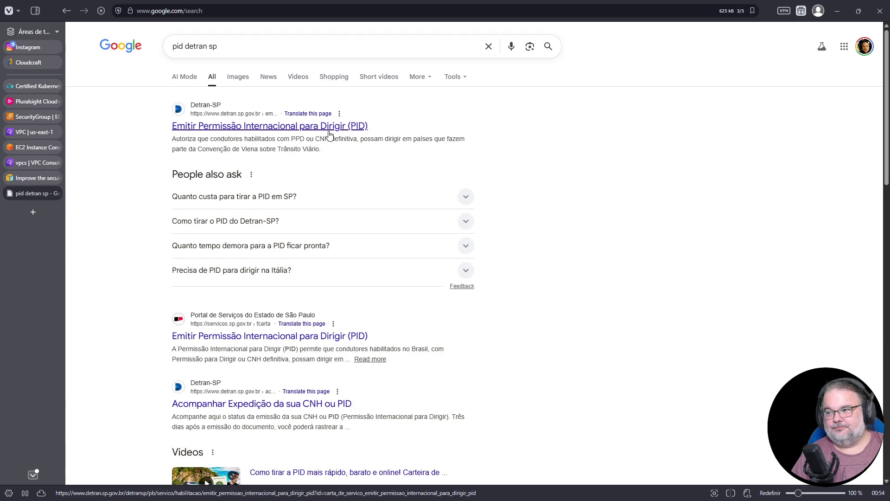
pyautogui.click(327, 128)
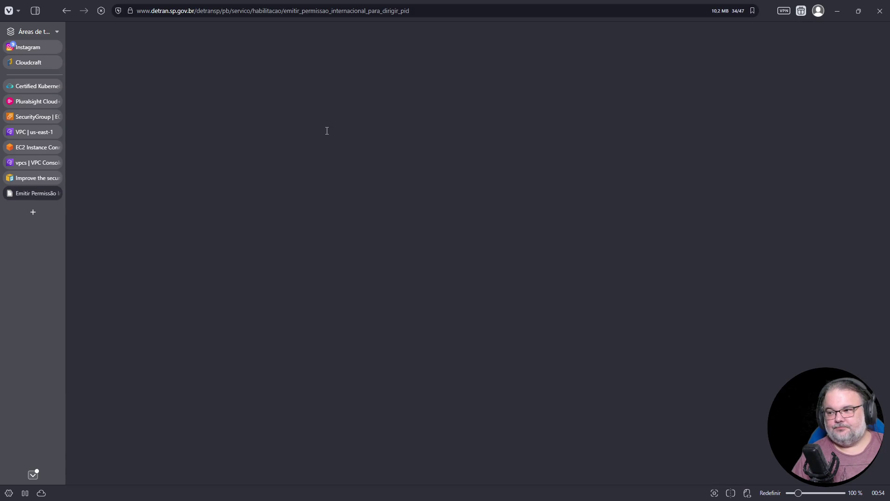
pyautogui.scroll(-2, 394, 200)
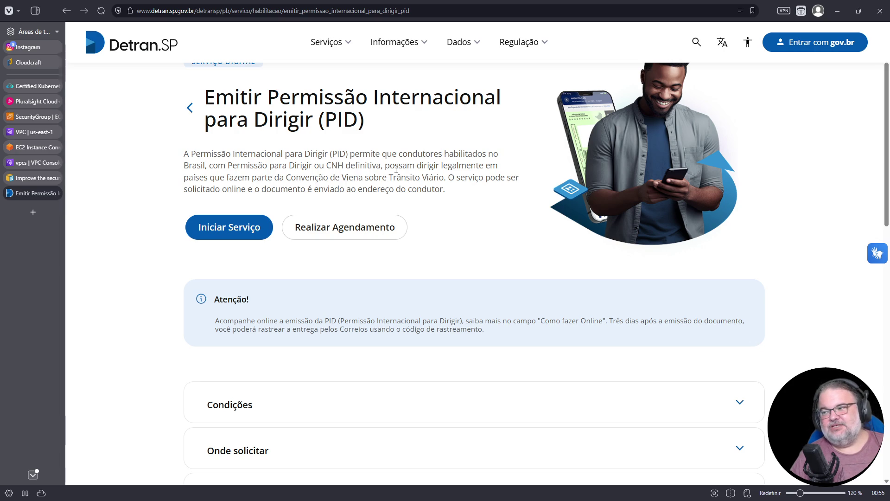
# Highlight the sentence about requesting the permit online, then scroll down the page
pyautogui.moveTo(290, 184); pyautogui.dragTo(381, 179)
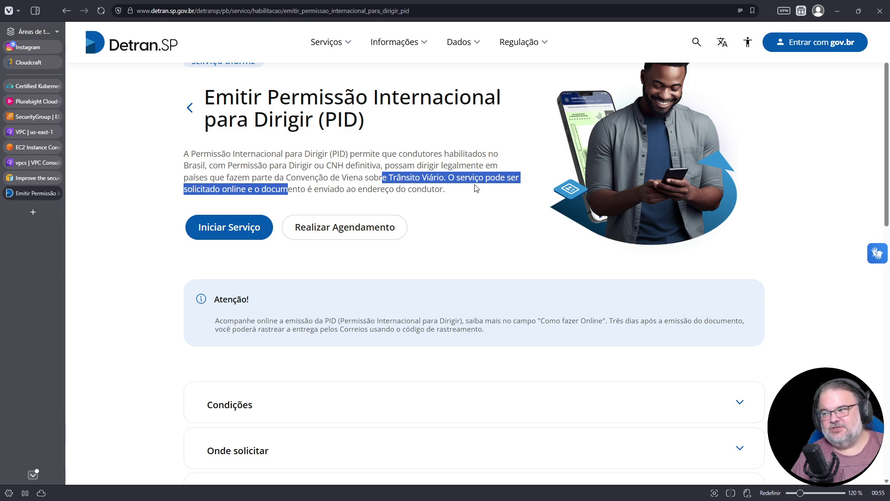
pyautogui.moveTo(441, 205); pyautogui.dragTo(453, 203)
pyautogui.moveTo(452, 176)
pyautogui.mouseDown()
pyautogui.moveTo(453, 214)
pyautogui.moveTo(271, 190)
pyautogui.mouseUp()
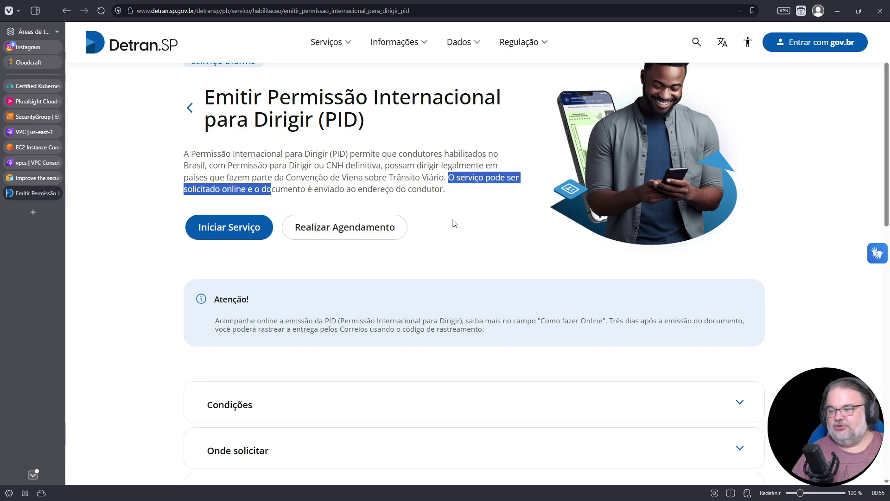
pyautogui.scroll(-1, 521, 220)
pyautogui.scroll(-3, 521, 221)
pyautogui.scroll(1, 522, 221)
pyautogui.scroll(-4, 521, 219)
pyautogui.scroll(-2, 547, 217)
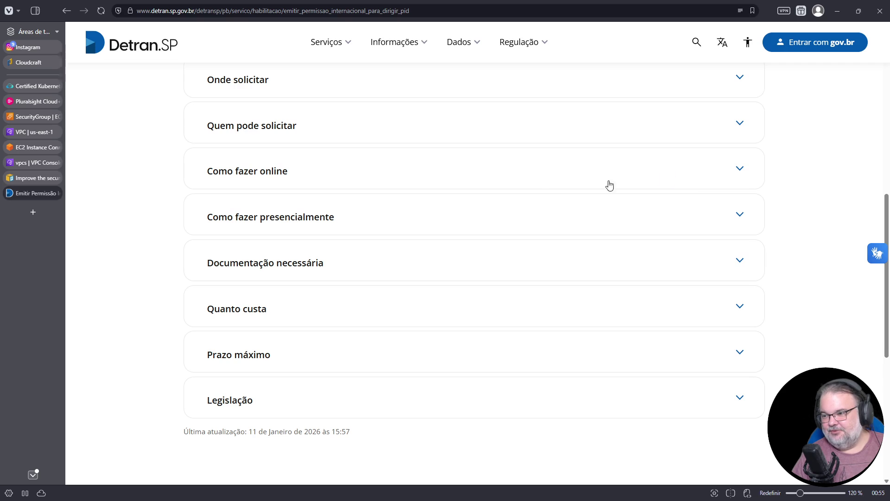
# Expand Quanto custa to show the R$ 433,62 permit fees, zoom in, and start a new tab
pyautogui.click(463, 310)
pyautogui.scroll(-3, 556, 294)
pyautogui.scroll(-1, 579, 287)
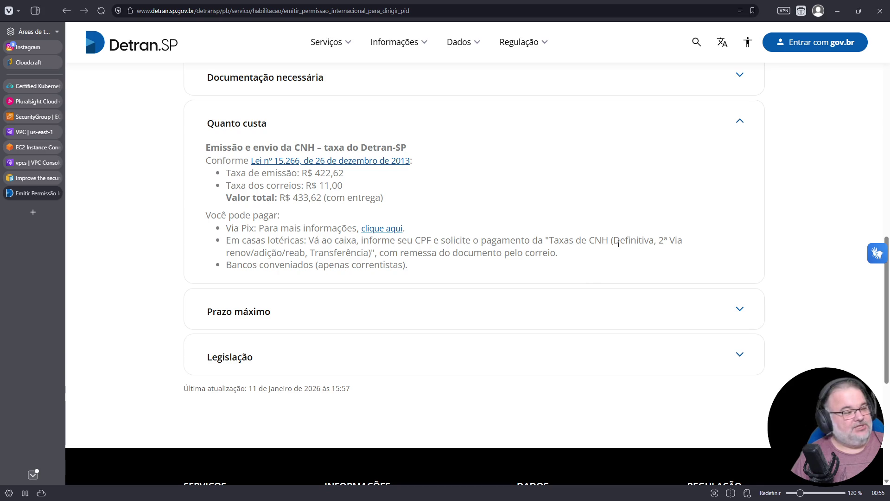
pyautogui.hotkey('ctrl', '+')
pyautogui.hotkey('ctrl', '+')
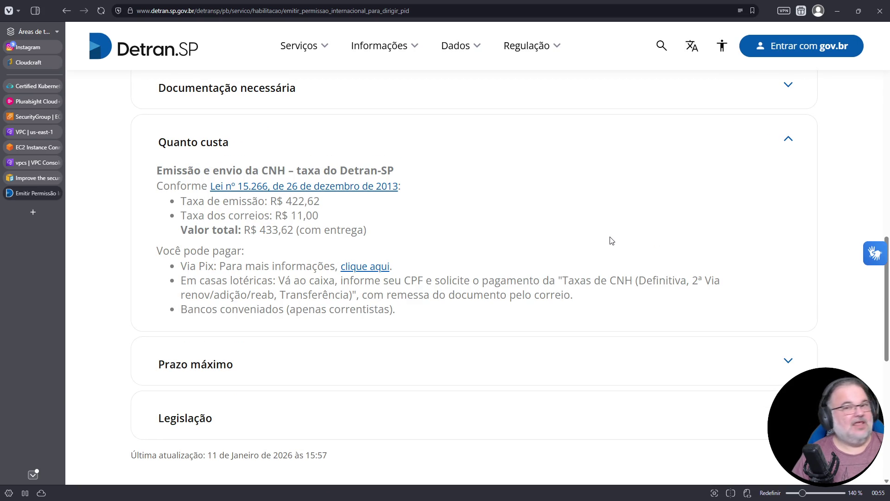
pyautogui.click(33, 212)
# Search 'detran sc pid', open Detran-SC's PID page, accept cookies, and follow the Taxas 'Consultar' link
pyautogui.write('det')
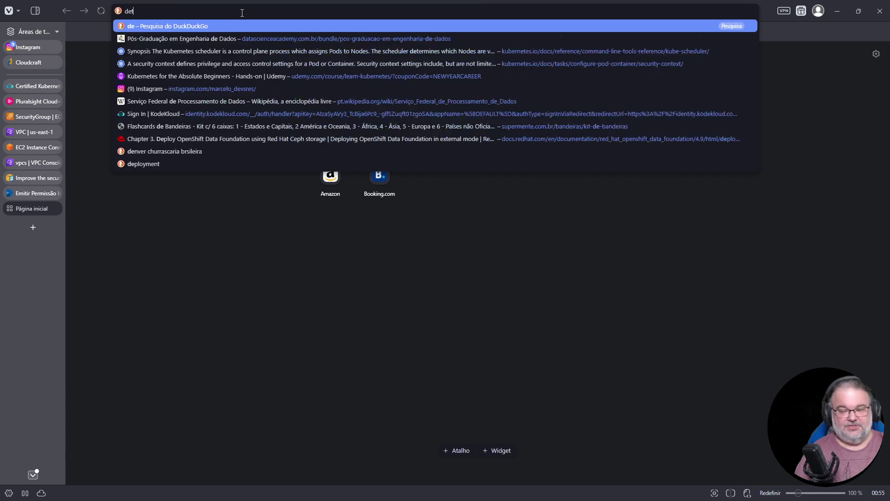
pyautogui.write('ran sc pid')
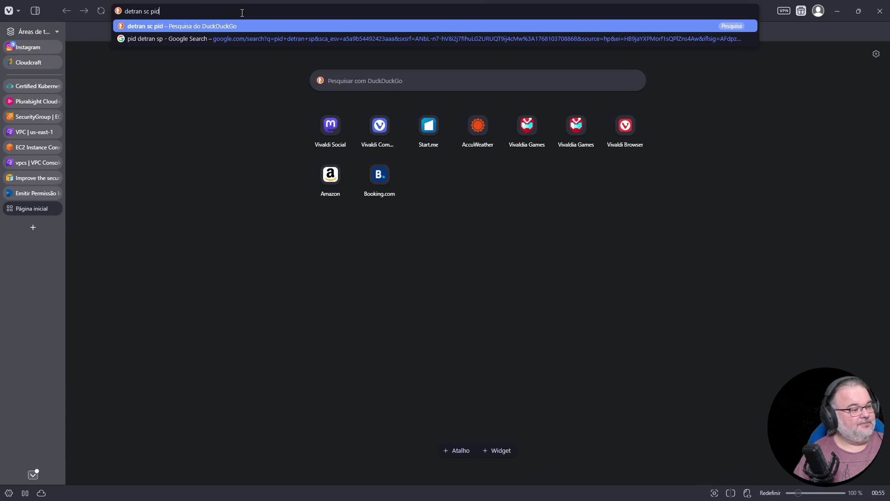
pyautogui.press('Return')
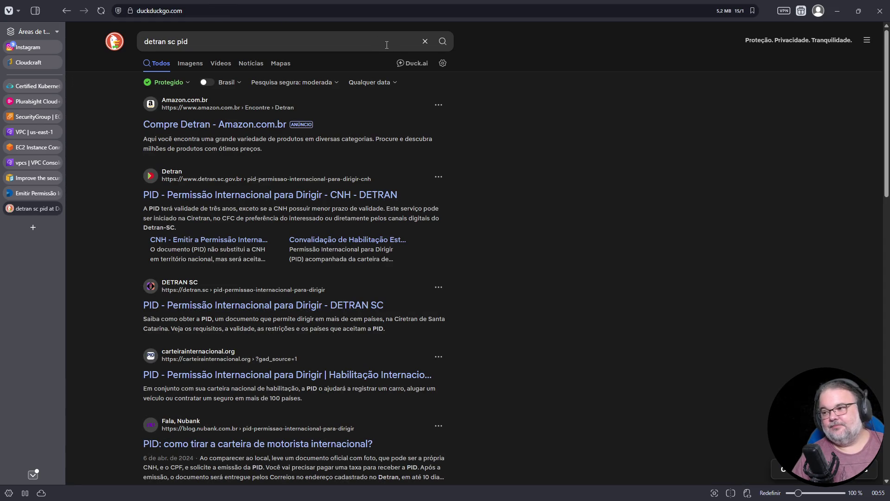
pyautogui.click(267, 194)
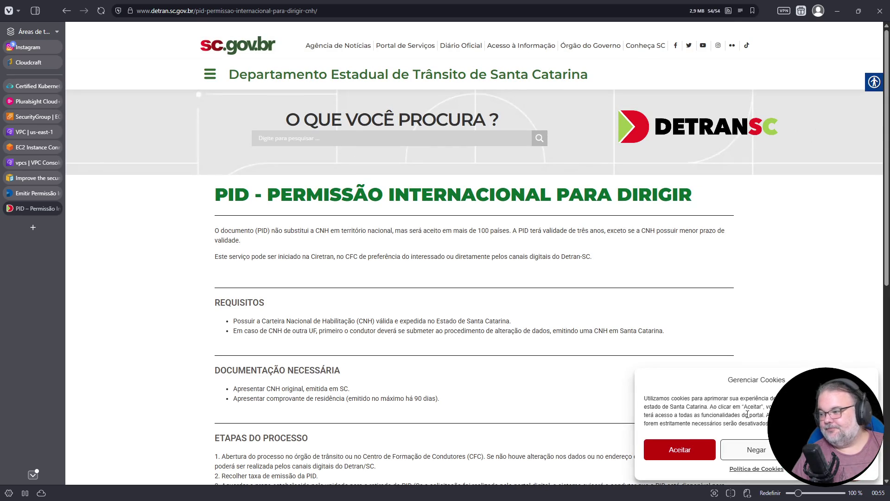
pyautogui.click(691, 450)
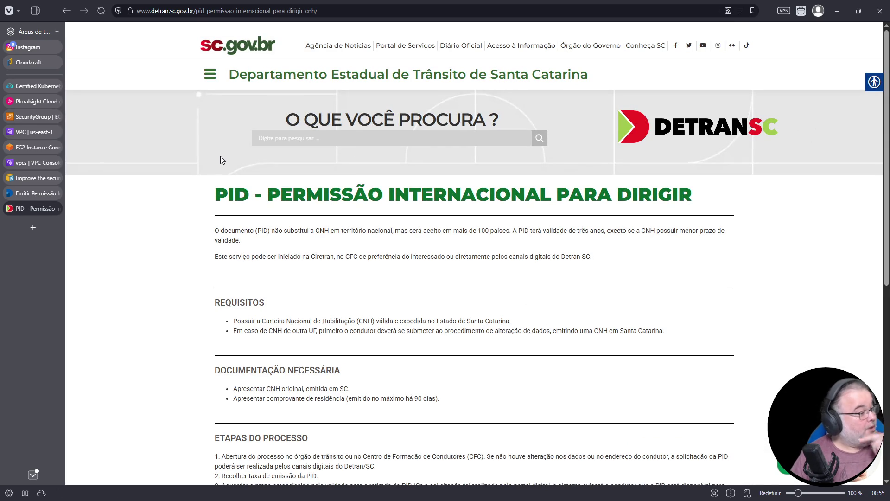
pyautogui.scroll(-6, 426, 176)
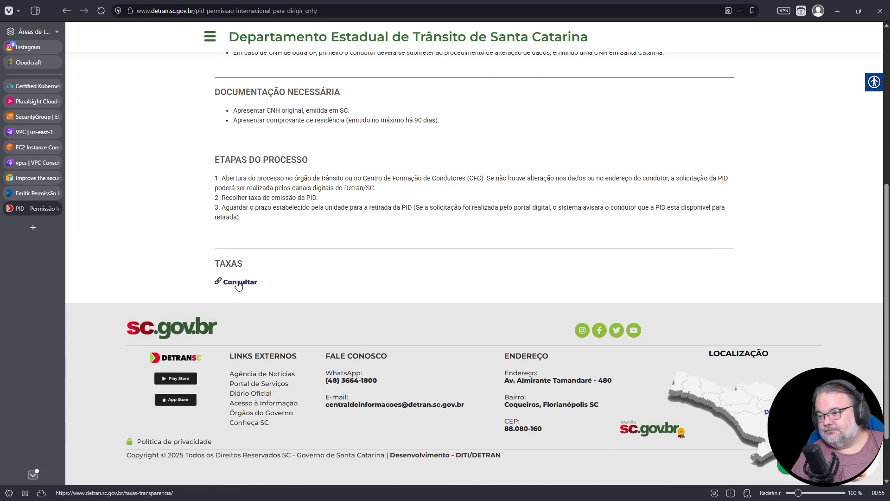
pyautogui.click(238, 283)
# Search the Taxas page for 'permissão internacional' with Ctrl+F
pyautogui.scroll(3, 532, 223)
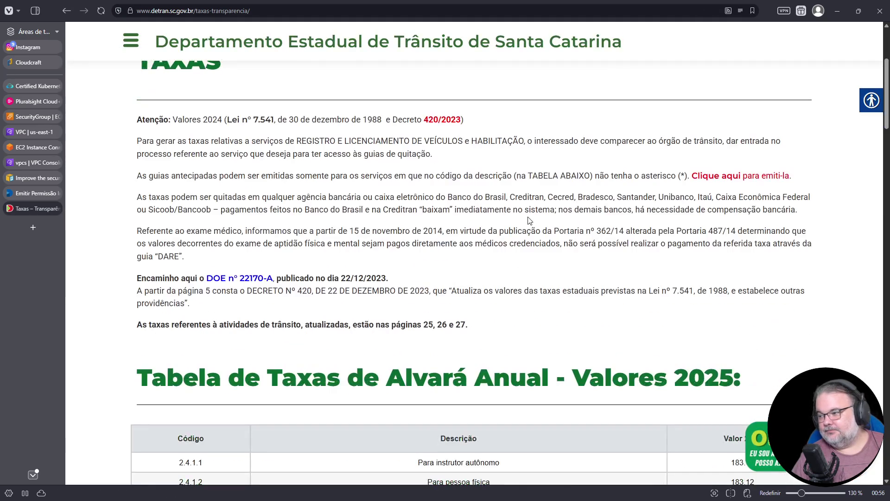
pyautogui.moveTo(525, 210); pyautogui.dragTo(529, 231)
pyautogui.scroll(-3, 511, 223)
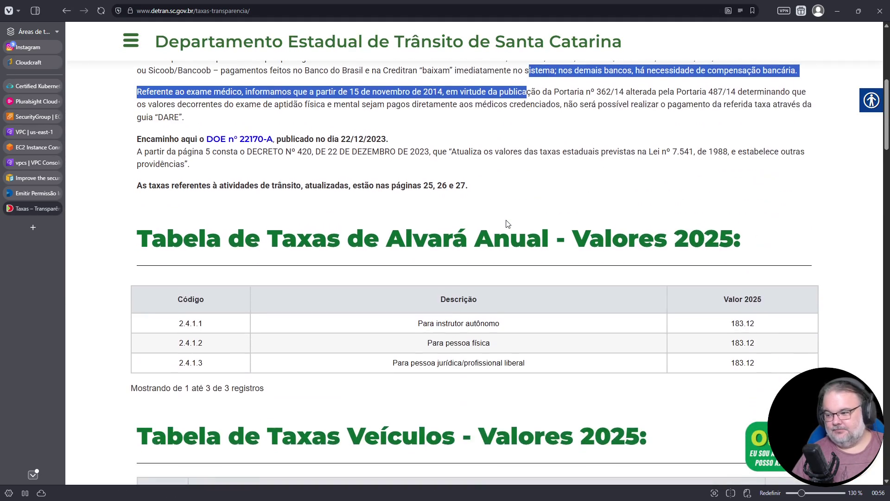
pyautogui.hotkey('ctrl', 'f')
pyautogui.write('permissã')
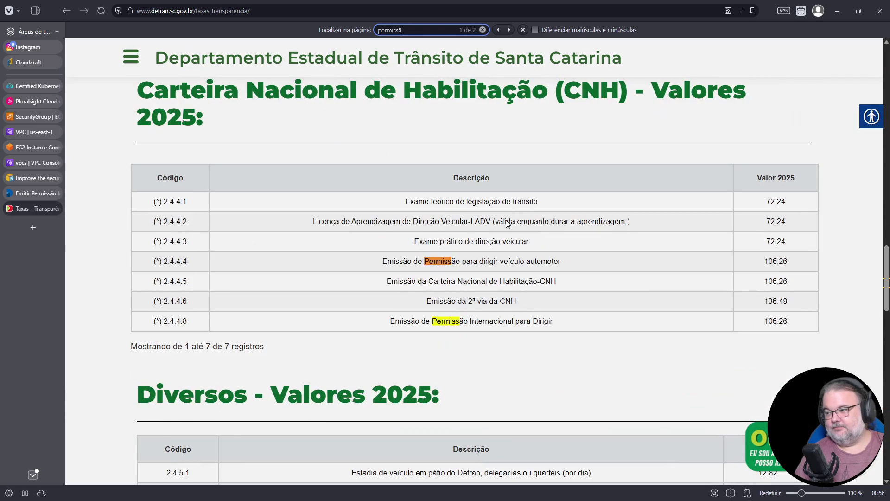
pyautogui.write('o internacional')
pyautogui.scroll(2, 611, 205)
pyautogui.scroll(1, 611, 204)
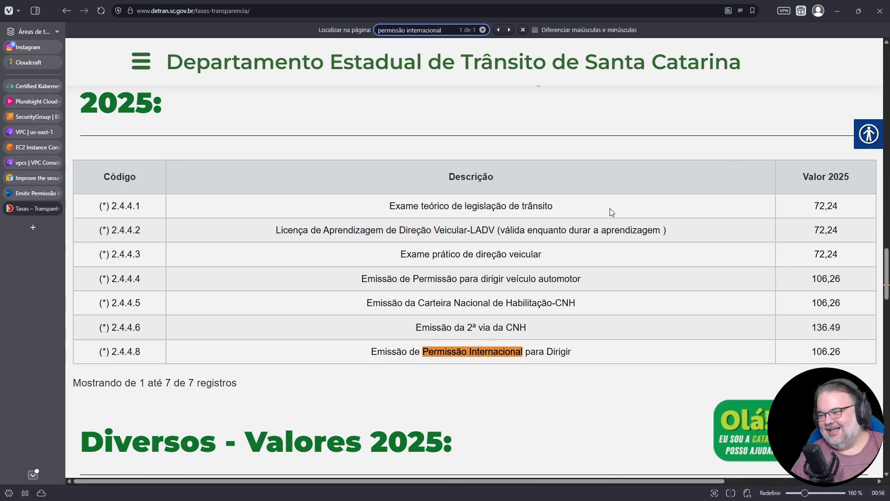
pyautogui.click(318, 481)
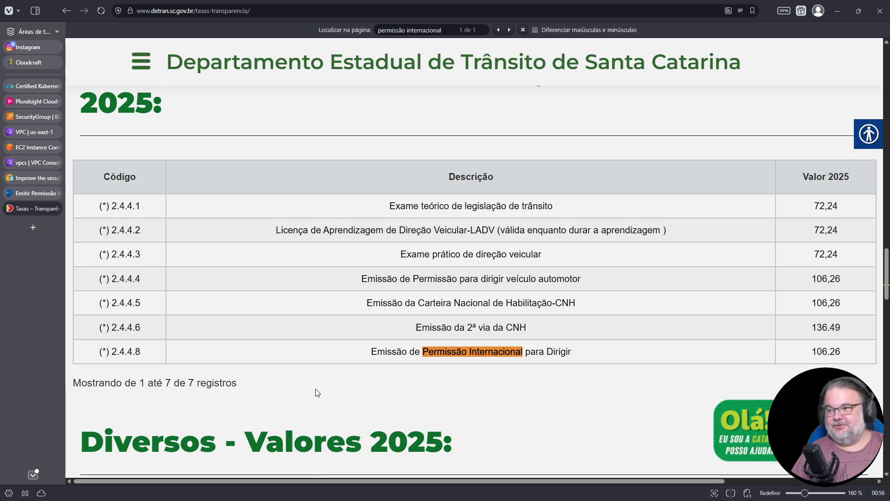
# Highlight the 106.26 Permissão Internacional fee in row 2.4.4.8, then start a new tab
pyautogui.scroll(3, 315, 391)
pyautogui.scroll(-2, 315, 389)
pyautogui.scroll(6, 314, 389)
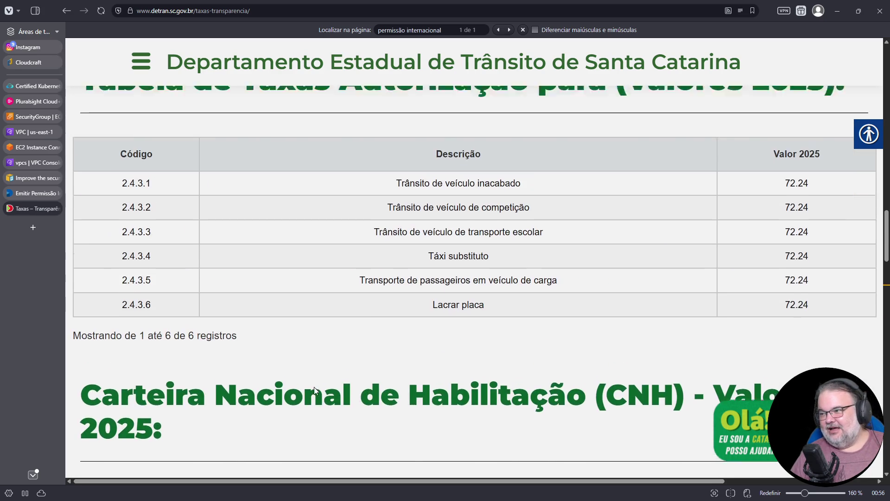
pyautogui.scroll(-2, 314, 390)
pyautogui.scroll(5, 314, 388)
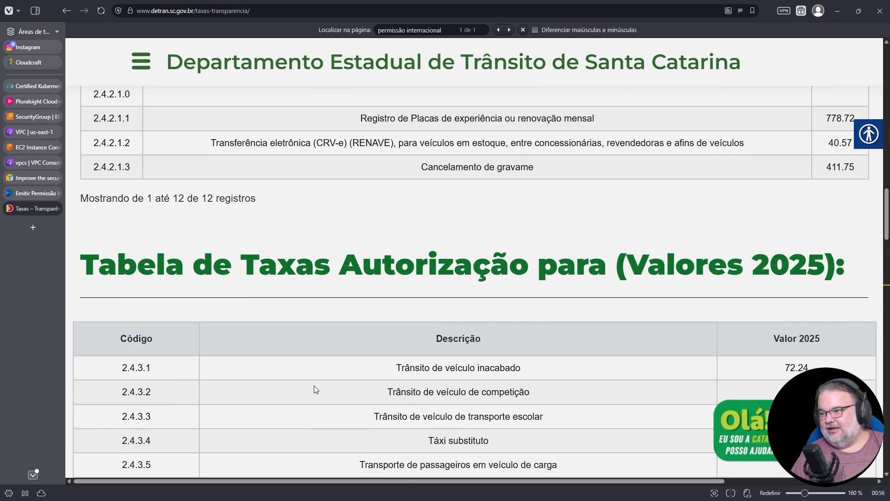
pyautogui.scroll(-10, 314, 388)
pyautogui.scroll(-1, 315, 387)
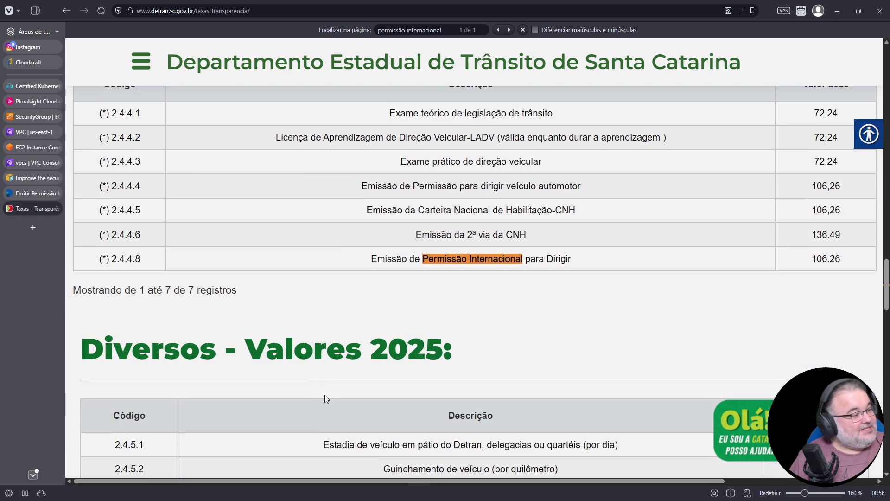
pyautogui.moveTo(312, 480); pyautogui.dragTo(374, 486)
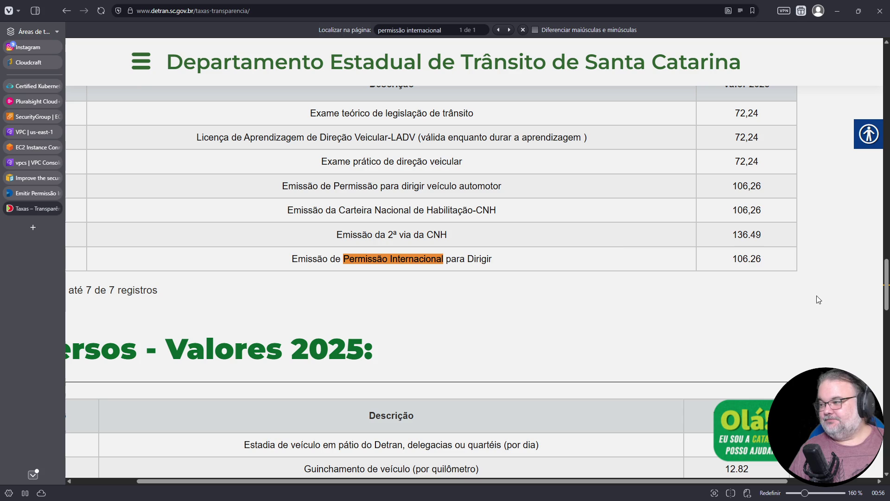
pyautogui.moveTo(762, 261); pyautogui.dragTo(732, 260)
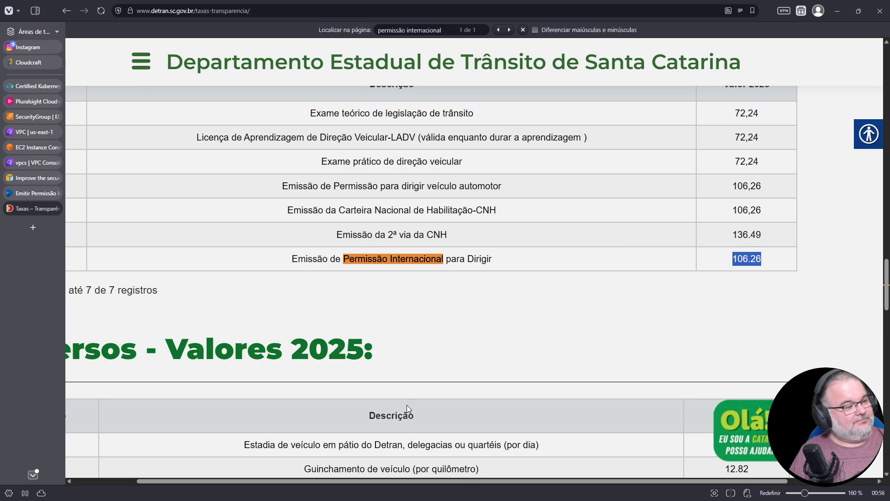
pyautogui.click(30, 232)
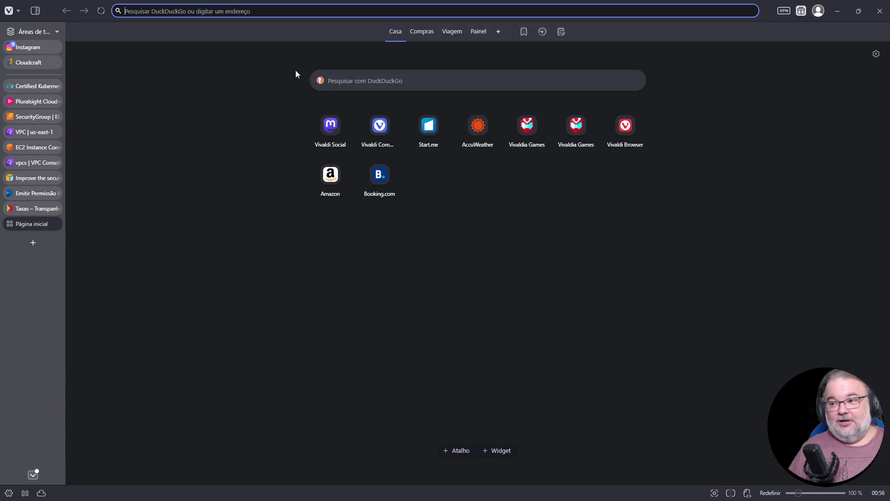
# Search DuckDuckGo for 'detran rs'
pyautogui.click(277, 9)
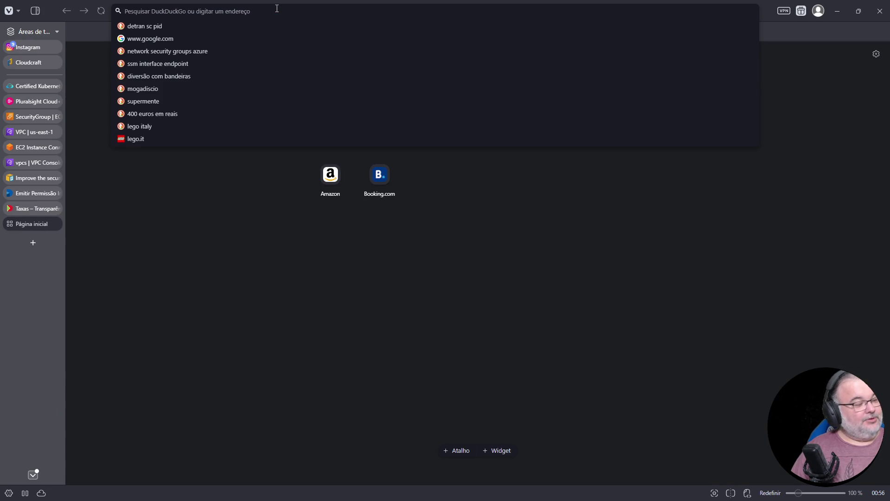
pyautogui.write('detran sc')
pyautogui.press('Delete')
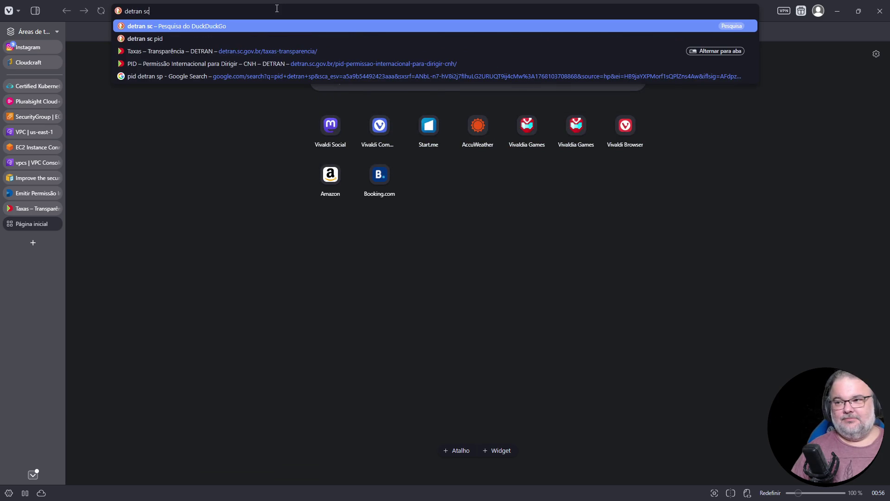
pyautogui.press('BackSpace')
pyautogui.press('BackSpace')
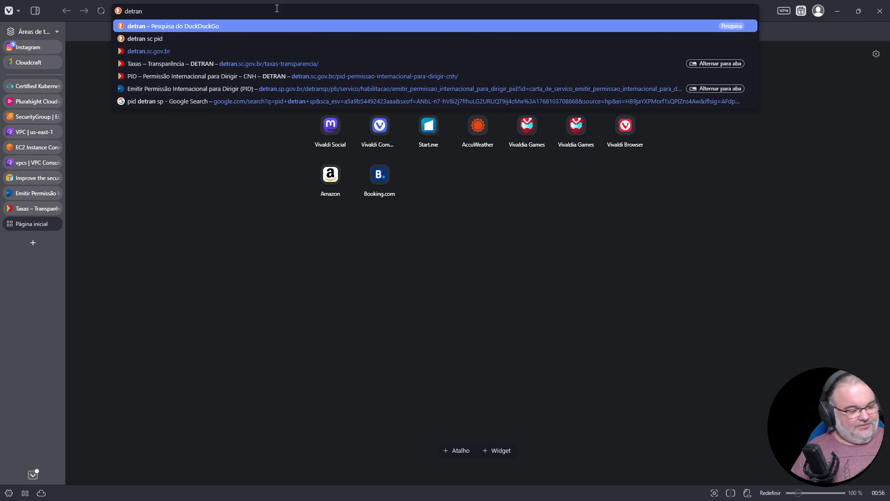
pyautogui.write(' rs')
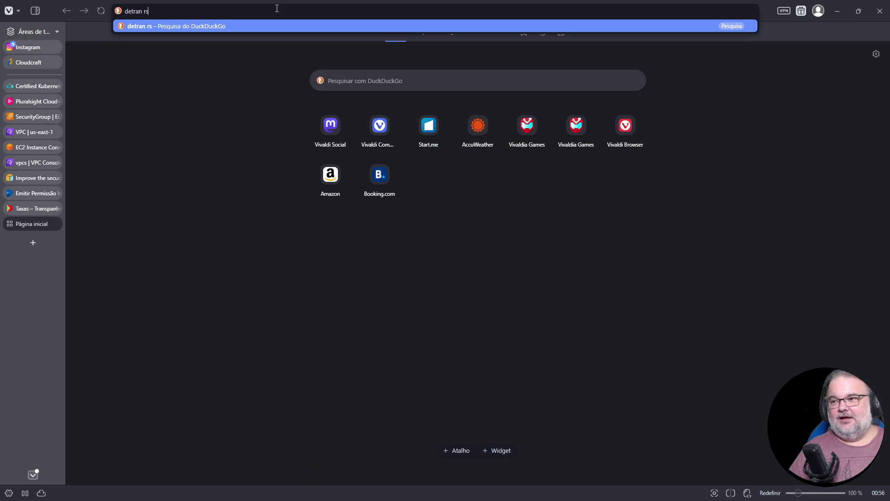
pyautogui.press('Return')
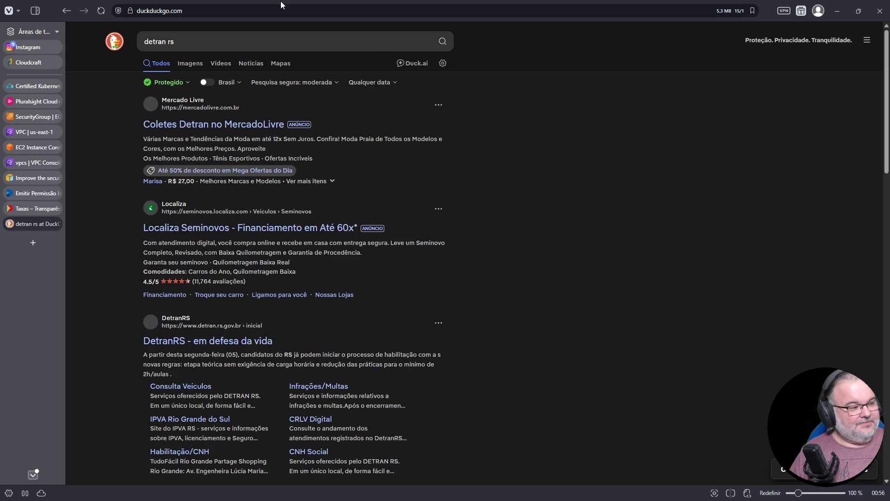
# Refine the search to 'detran rs pid' and open the RS.GOV.BR permit request page
pyautogui.scroll(-5, 260, 267)
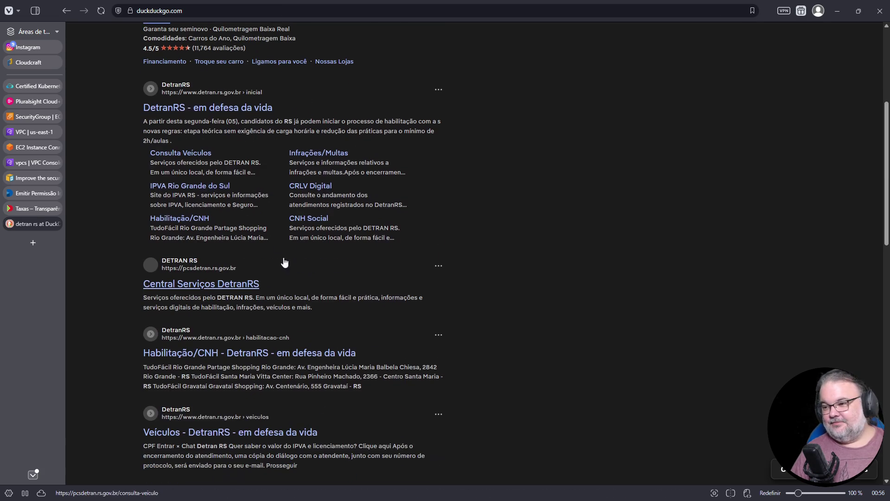
pyautogui.scroll(4, 292, 180)
pyautogui.scroll(2, 292, 180)
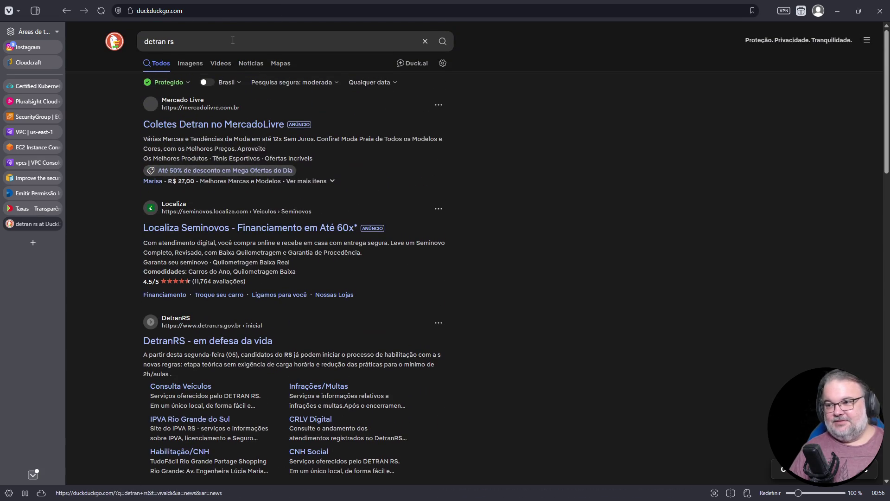
pyautogui.click(233, 40)
pyautogui.write('pid')
pyautogui.press('Return')
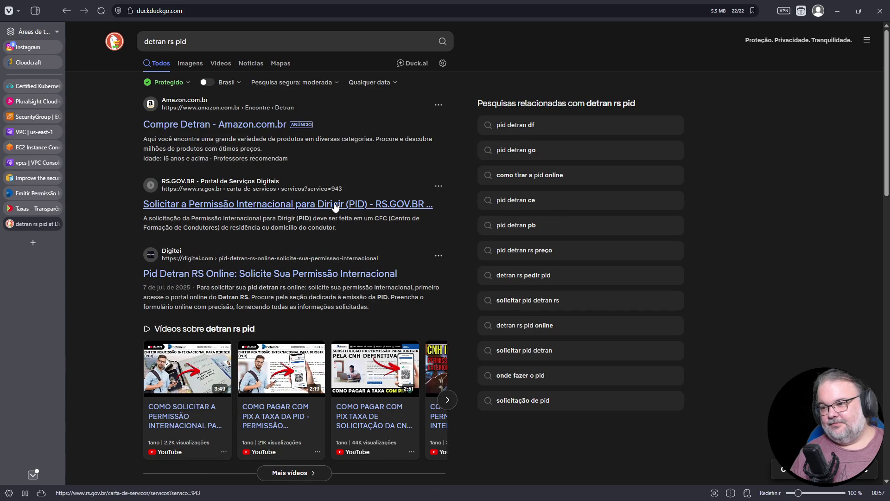
pyautogui.click(336, 205)
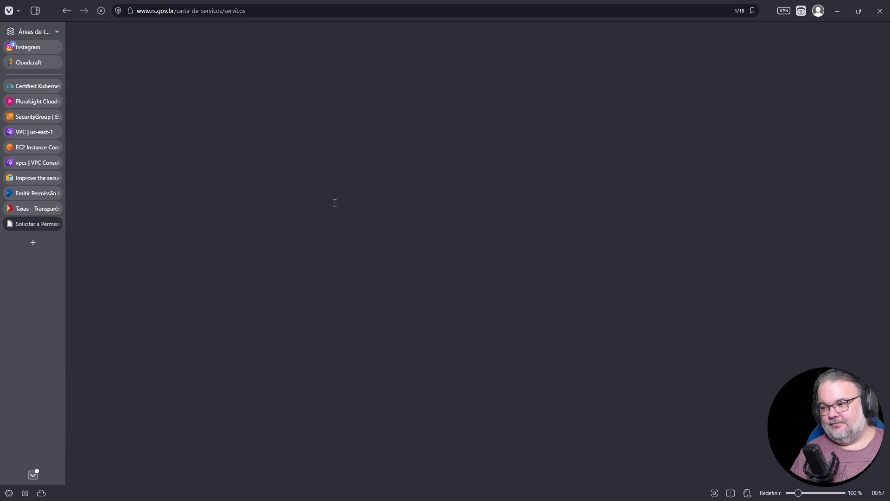
# Compare the R$ 85,53 RS fee with the SP and SC fee tabs, then start a new tab
pyautogui.scroll(-6, 347, 218)
pyautogui.scroll(-8, 348, 220)
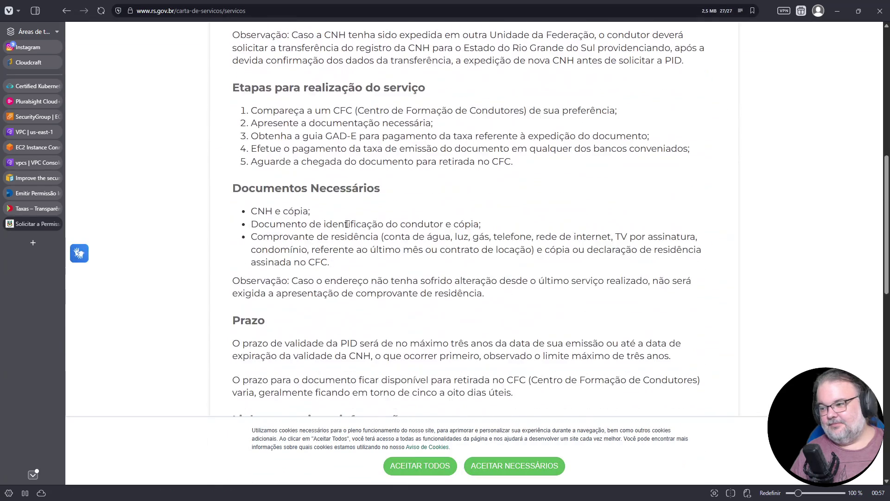
pyautogui.scroll(-3, 517, 339)
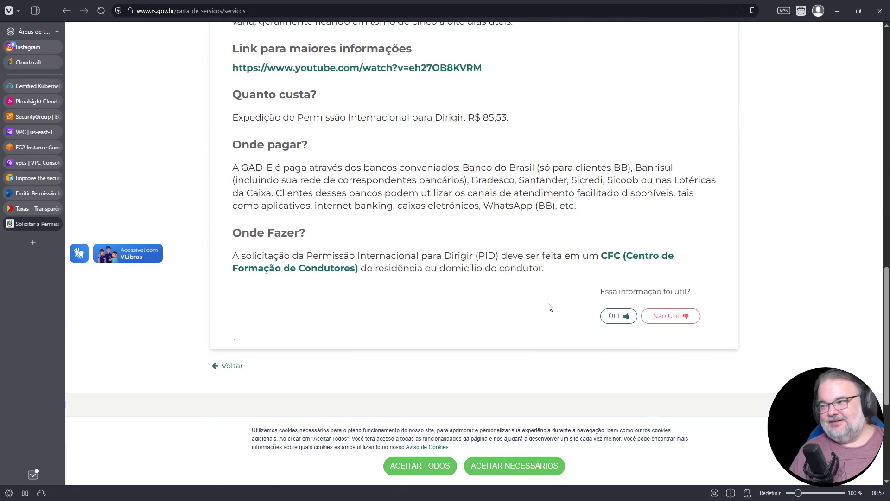
pyautogui.keyDown('ctrl'); pyautogui.scroll(3, 546, 308); pyautogui.keyUp('ctrl')
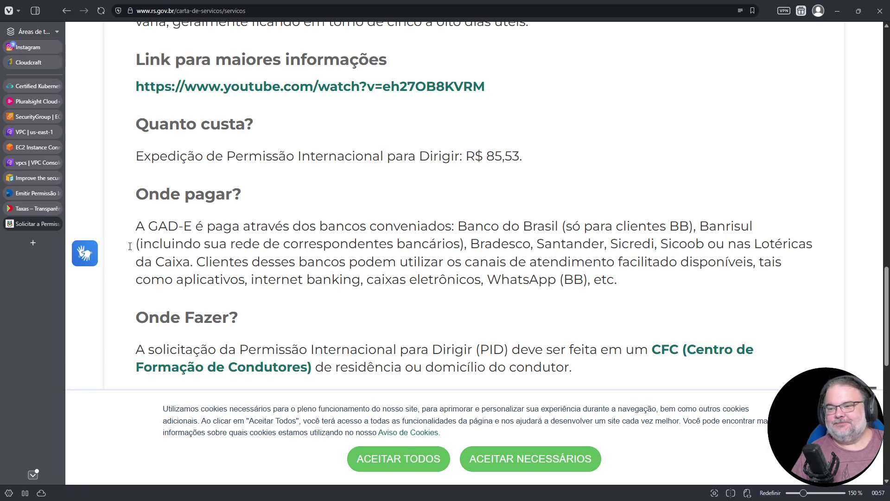
pyautogui.click(31, 194)
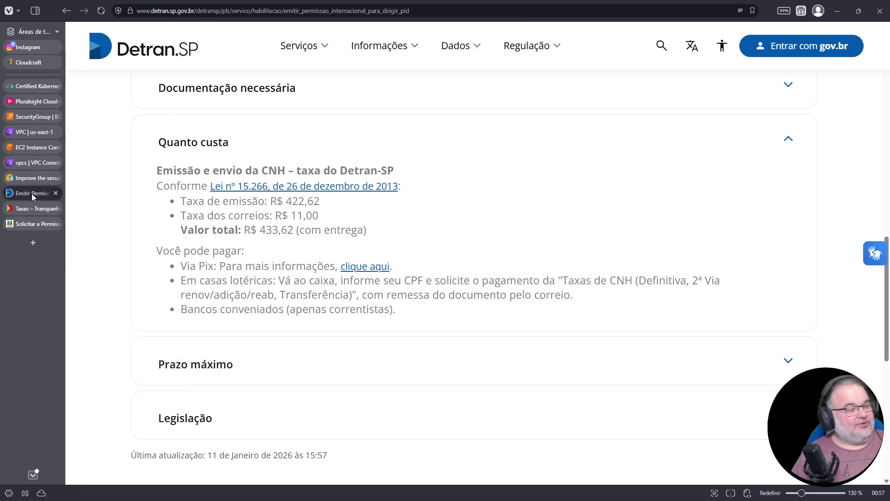
pyautogui.click(26, 209)
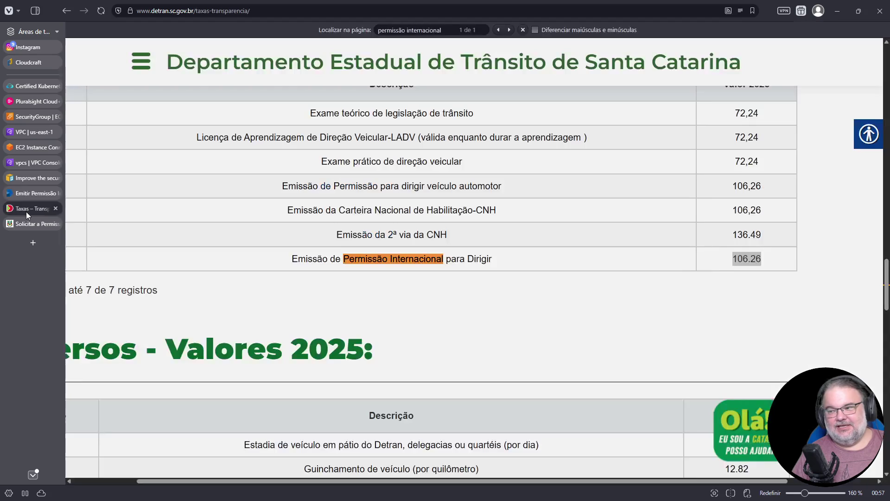
pyautogui.click(26, 224)
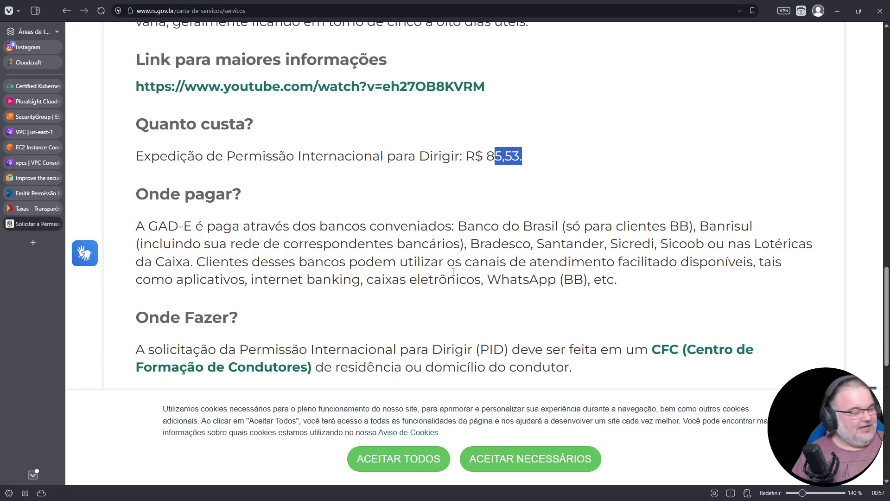
pyautogui.click(26, 241)
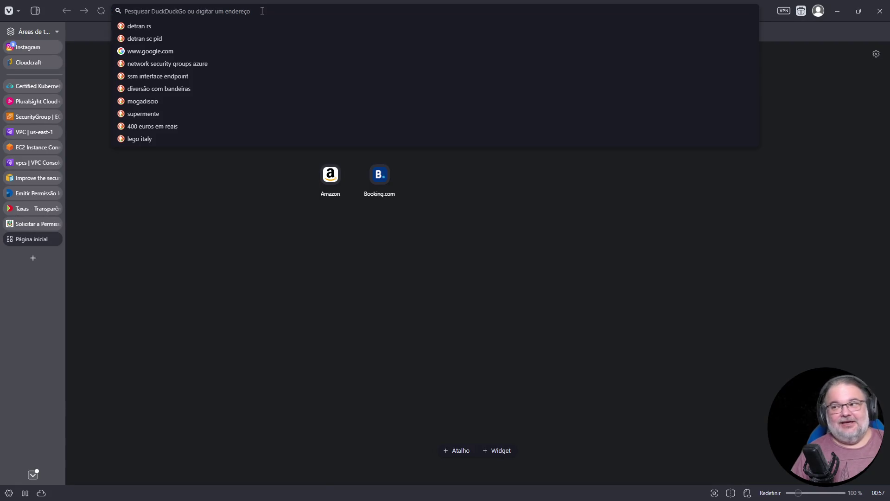
# Search 'detran pe pid' and open the DETRAN-PE international driving permit page
pyautogui.write('detran')
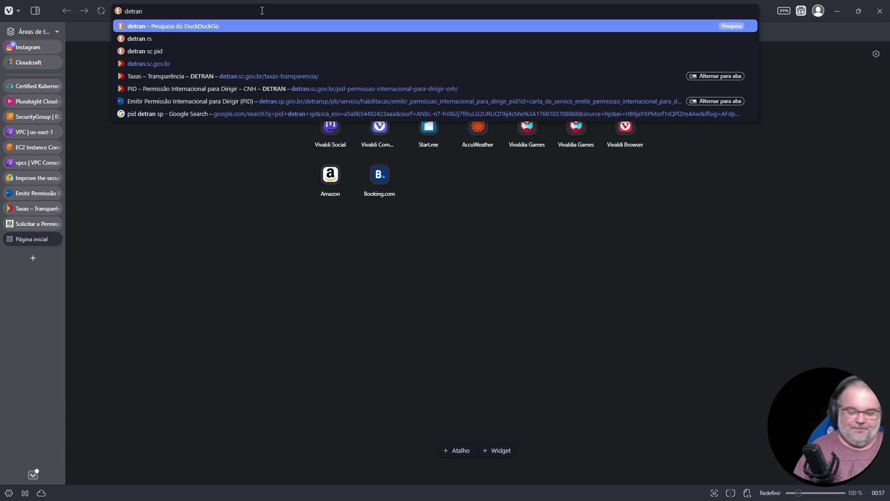
pyautogui.write(' pe')
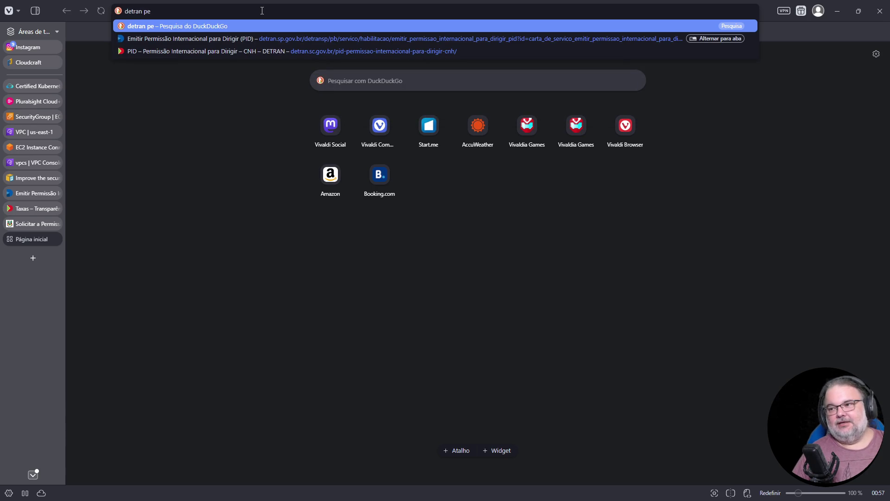
pyautogui.write(' pid')
pyautogui.press('Return')
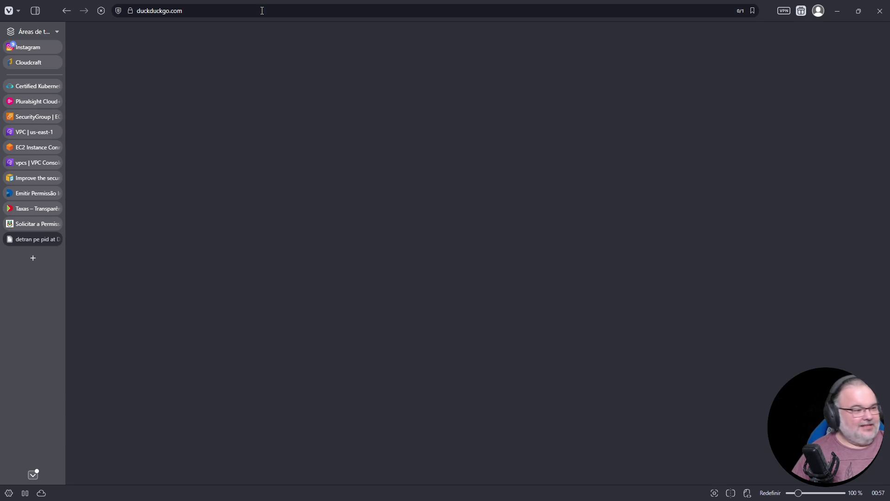
pyautogui.click(287, 197)
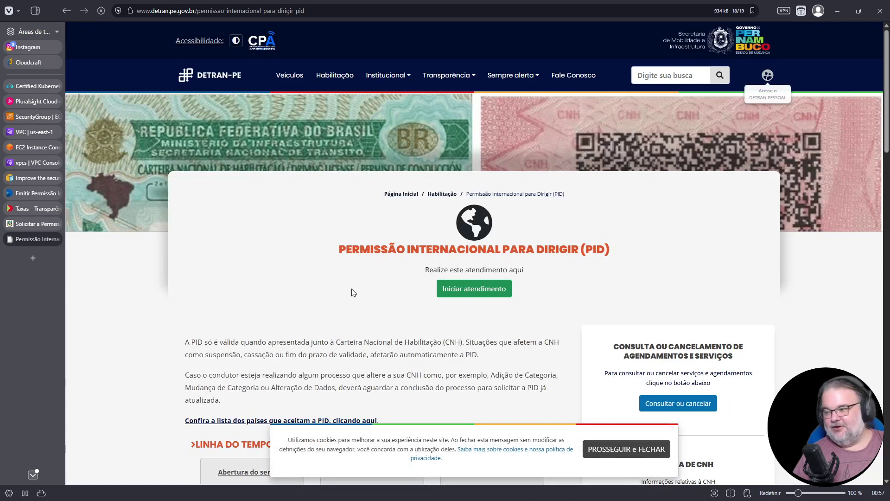
# Expand POSSÍVEIS TAXAS to show the R$ 331,57 issuing fee and zoom the page in
pyautogui.scroll(-7, 433, 299)
pyautogui.scroll(-2, 437, 293)
pyautogui.scroll(1, 300, 264)
pyautogui.click(237, 190)
pyautogui.hotkey('ctrl', '+')
pyautogui.hotkey('ctrl', '+')
pyautogui.hotkey('ctrl', '+')
pyautogui.hotkey('ctrl', '+')
pyautogui.hotkey('ctrl', '+')
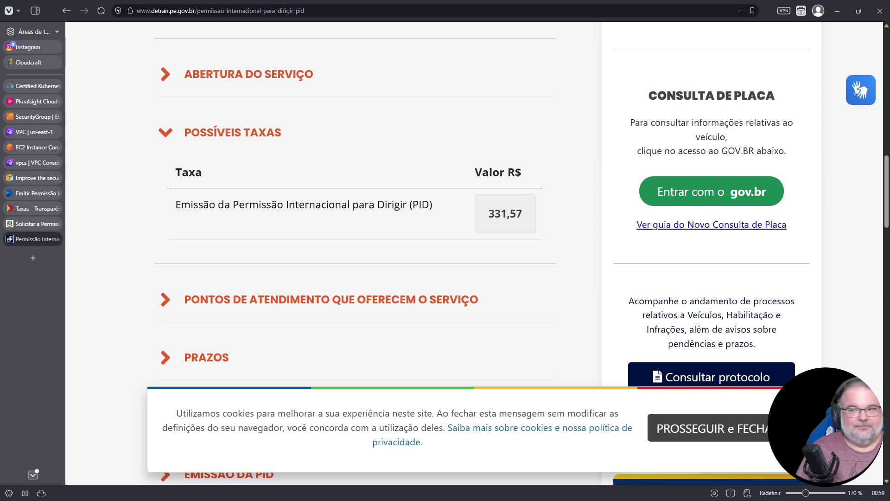
pyautogui.click(347, 9)
# In a new tab, search 'detran' and open the Detran-DF PID issuance page
pyautogui.hotkey('ctrl', 't')
pyautogui.write('detran')
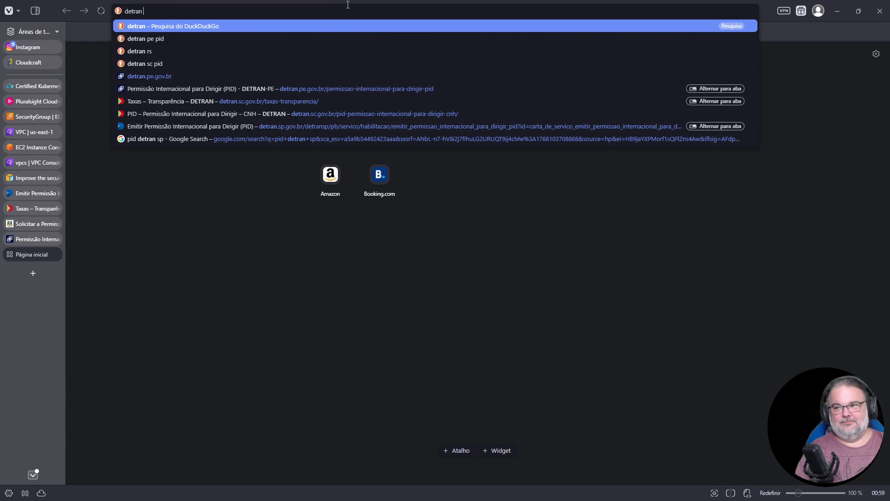
pyautogui.press('Return')
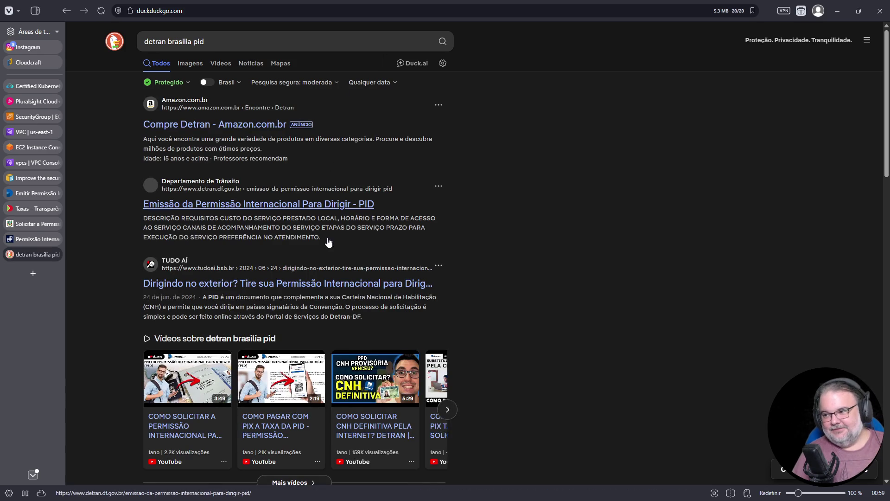
pyautogui.click(323, 204)
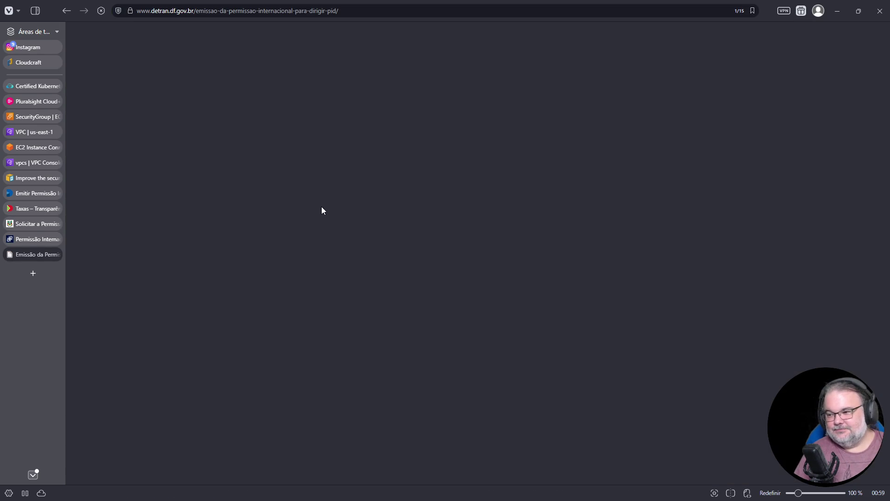
# Expand the service cost section and open the Tabela de Preços in a new tab
pyautogui.scroll(-9, 532, 278)
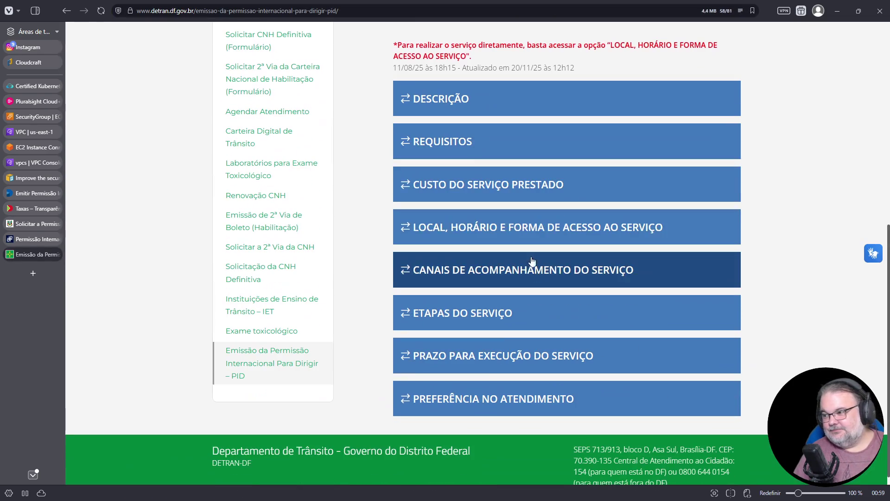
pyautogui.click(469, 186)
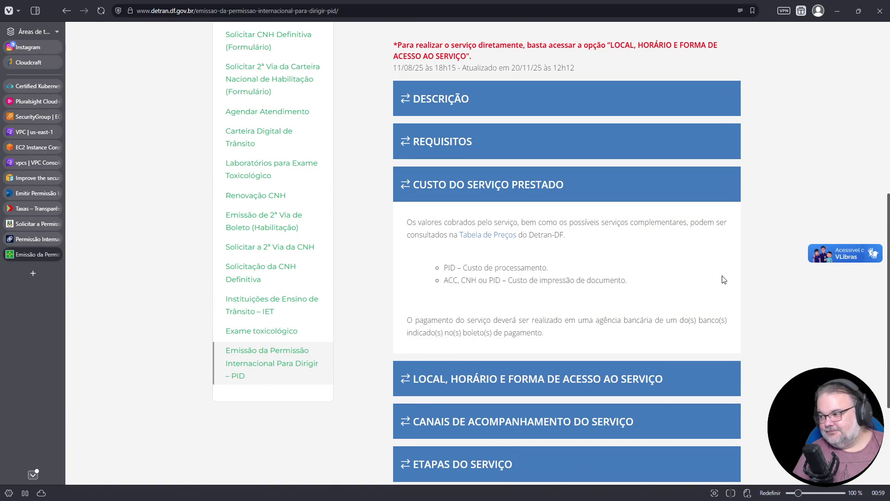
pyautogui.scroll(2, 717, 276)
pyautogui.click(492, 303)
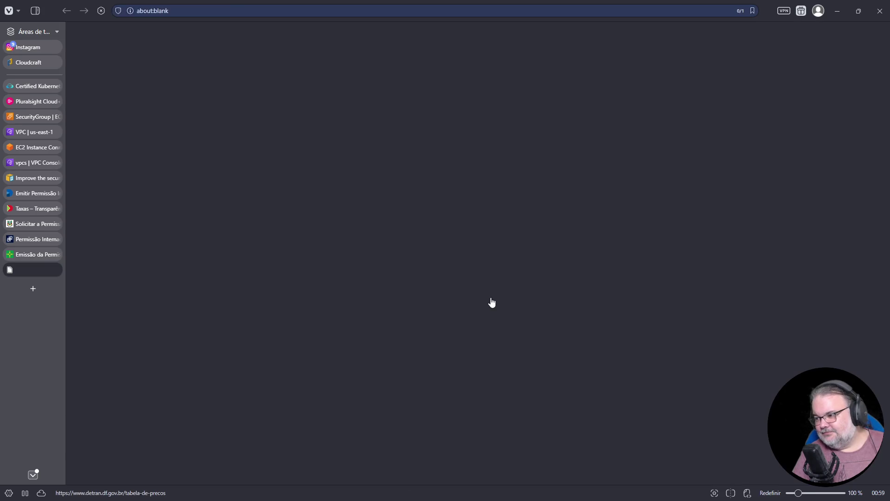
# Open the TP_2026 annex PDF and search it for 'internacional para di', 'permissão intern', then 'pid'
pyautogui.scroll(-5, 442, 251)
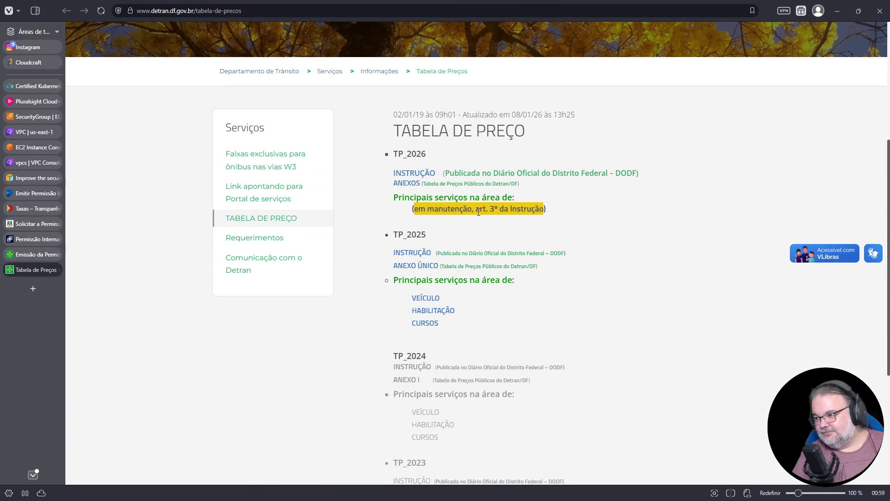
pyautogui.click(409, 186)
pyautogui.keyDown('ctrl'); pyautogui.scroll(10, 431, 239); pyautogui.keyUp('ctrl')
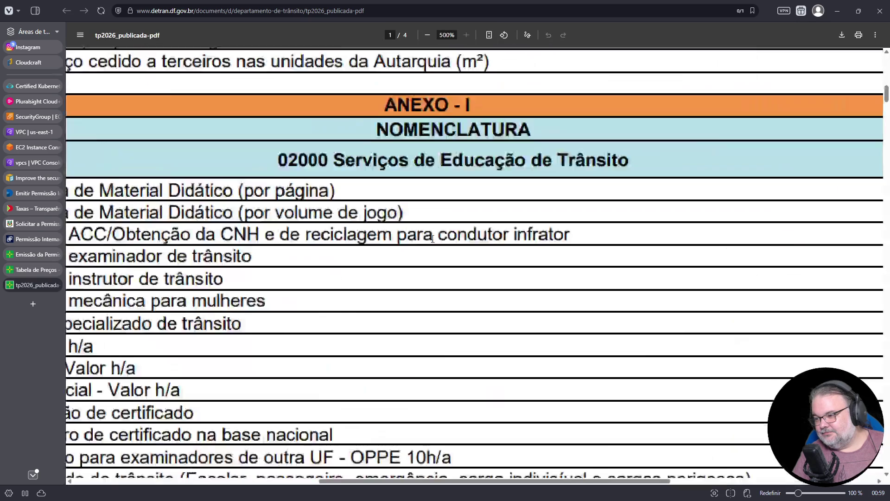
pyautogui.hotkey('ctrl', '0')
pyautogui.hotkey('ctrl', 'f')
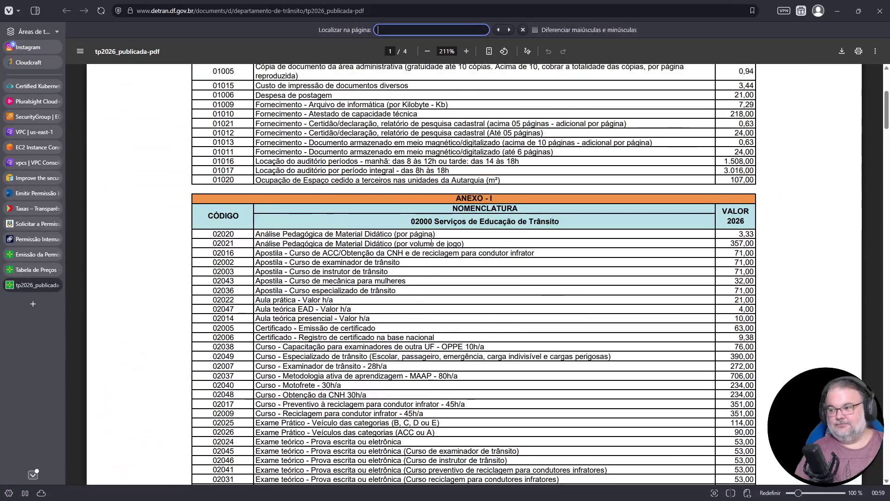
pyautogui.write('internacional para di')
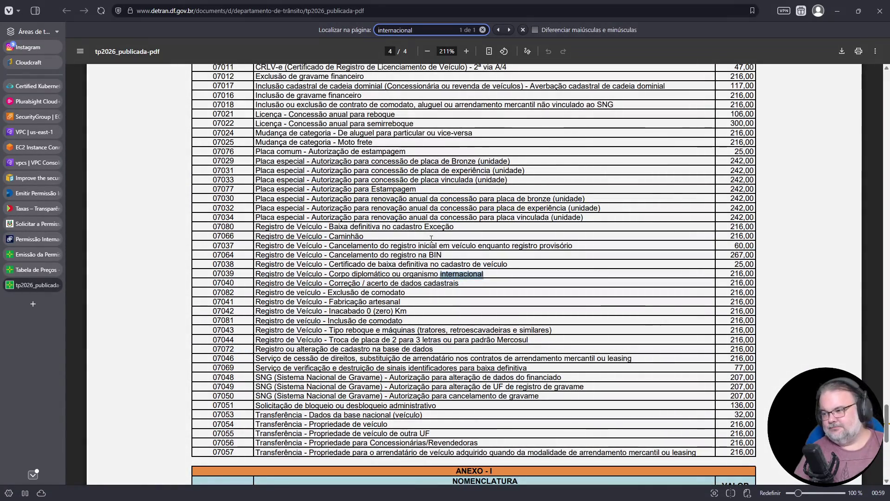
pyautogui.hotkey('ctrl', 'a')
pyautogui.write('per')
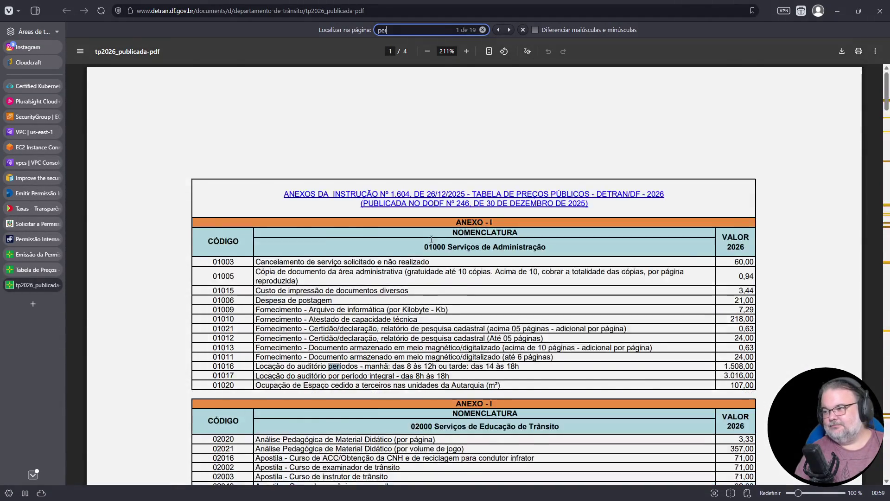
pyautogui.write('missão intern')
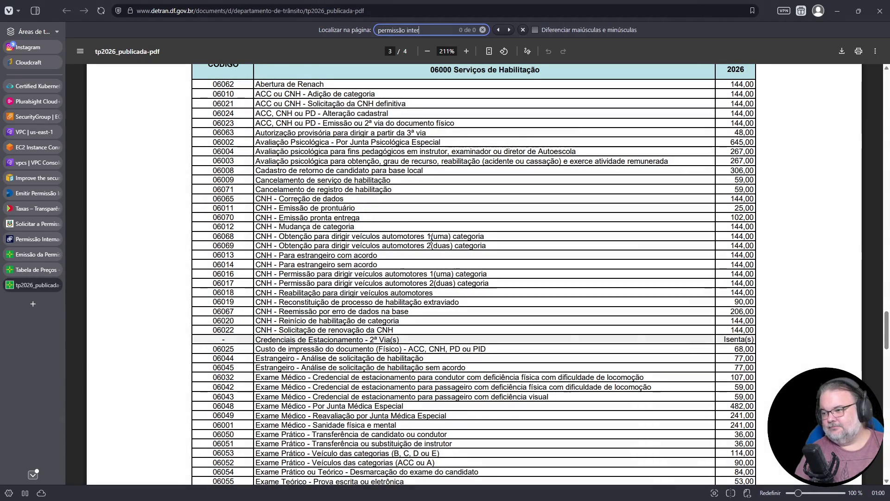
pyautogui.hotkey('ctrl', 'a')
pyautogui.write('pid')
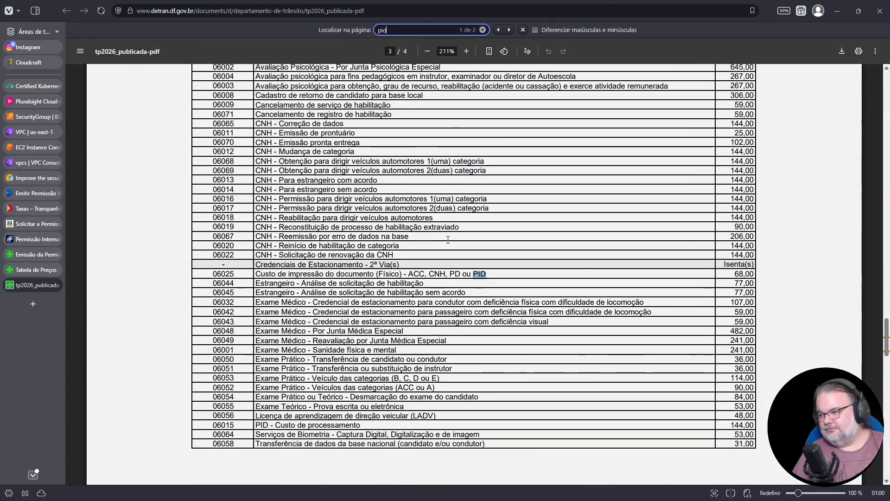
# Jump to the second 'pid' match to reach the PID processing cost row, code 06015
pyautogui.keyDown('ctrl'); pyautogui.scroll(3, 533, 316); pyautogui.keyUp('ctrl')
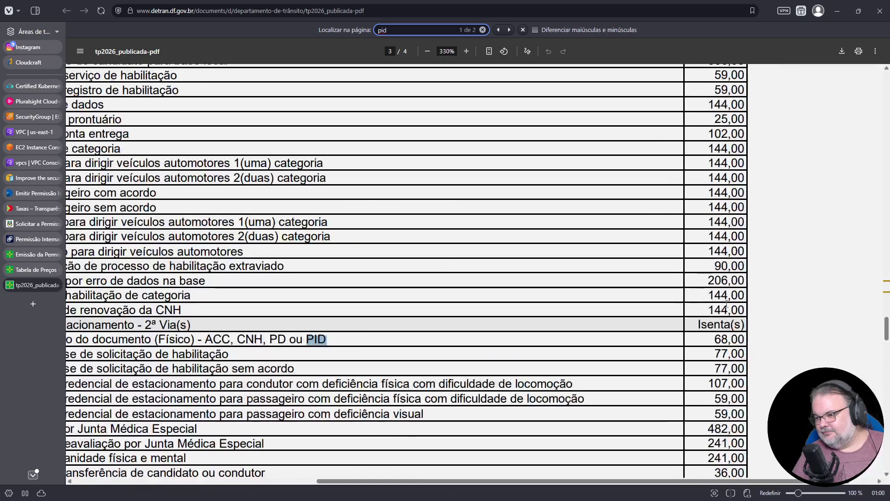
pyautogui.scroll(-2, 482, 361)
pyautogui.moveTo(454, 481); pyautogui.dragTo(365, 480)
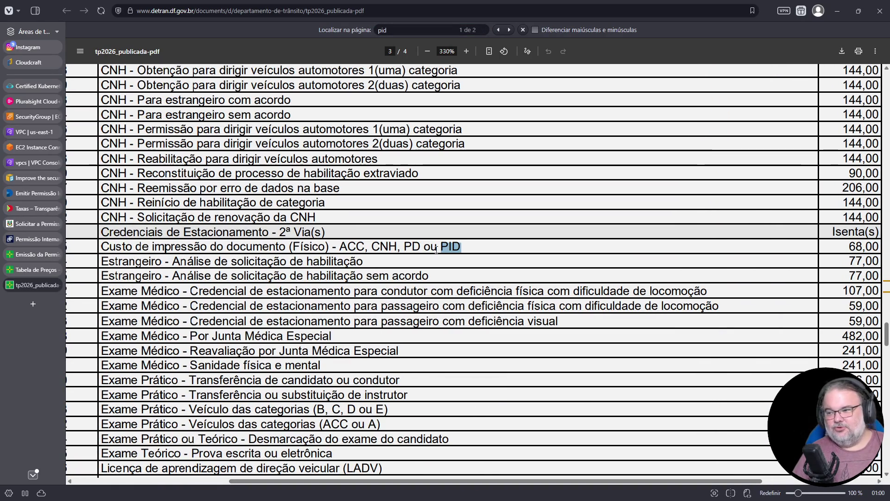
pyautogui.moveTo(542, 478)
pyautogui.mouseDown()
pyautogui.moveTo(566, 479)
pyautogui.moveTo(444, 471)
pyautogui.moveTo(469, 471)
pyautogui.mouseUp()
pyautogui.hotkey('ctrl', 'f')
pyautogui.press('Return')
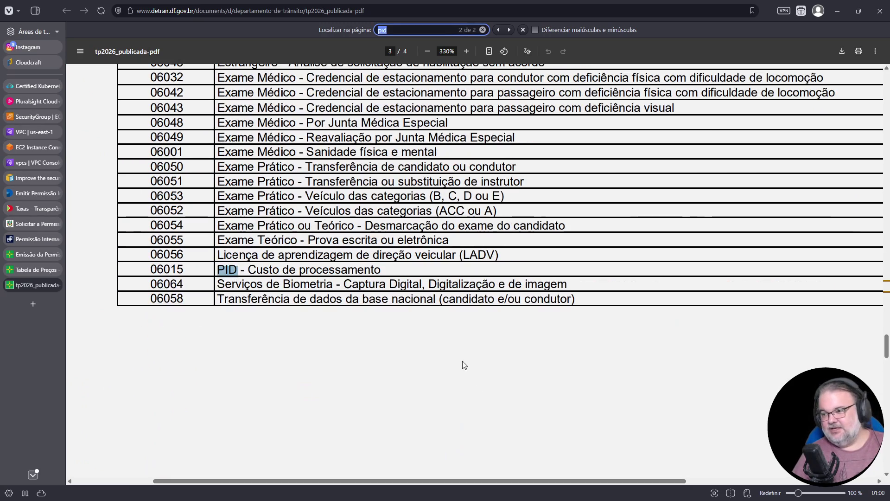
pyautogui.click(346, 443)
pyautogui.hscroll(4, 366, 443)
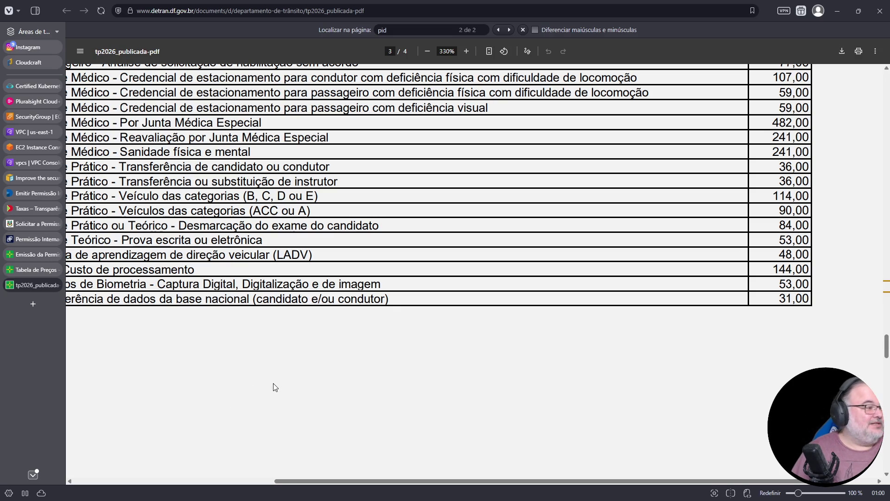
# Check the 144,00 PID processing fee, then close the PDF to return to the Tabela de Preço page
pyautogui.moveTo(373, 481)
pyautogui.mouseDown()
pyautogui.moveTo(173, 469)
pyautogui.moveTo(261, 479)
pyautogui.mouseUp()
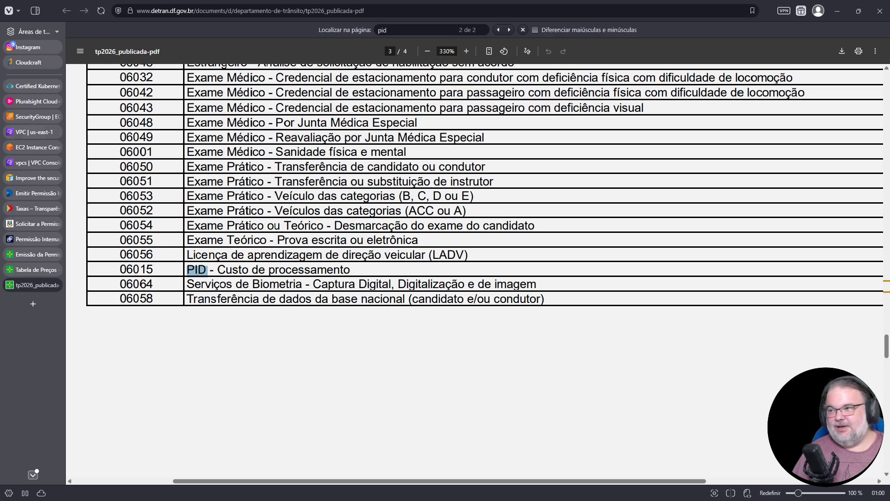
pyautogui.click(380, 11)
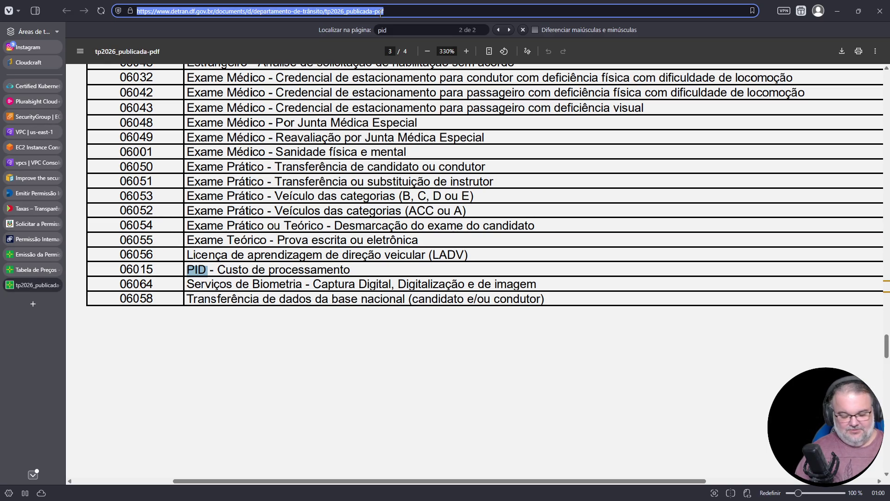
pyautogui.press('Escape')
pyautogui.scroll(4, 278, 232)
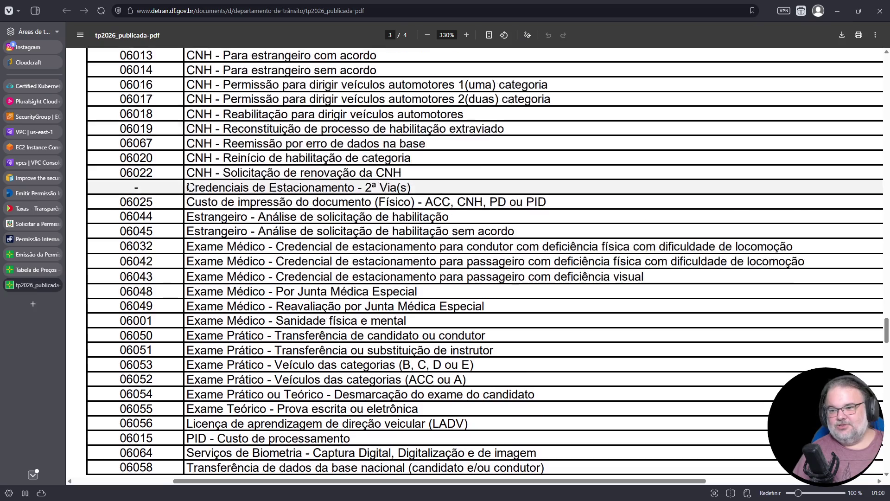
pyautogui.click(55, 285)
pyautogui.scroll(5, 346, 121)
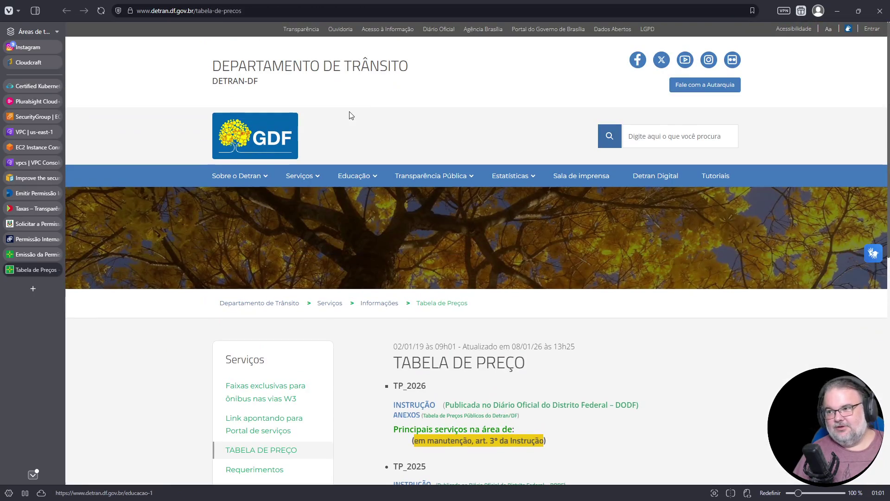
# Search 'maps' on DuckDuckGo, switch to the map view and pan south to Jaboatão dos Guararapes
pyautogui.click(179, 10)
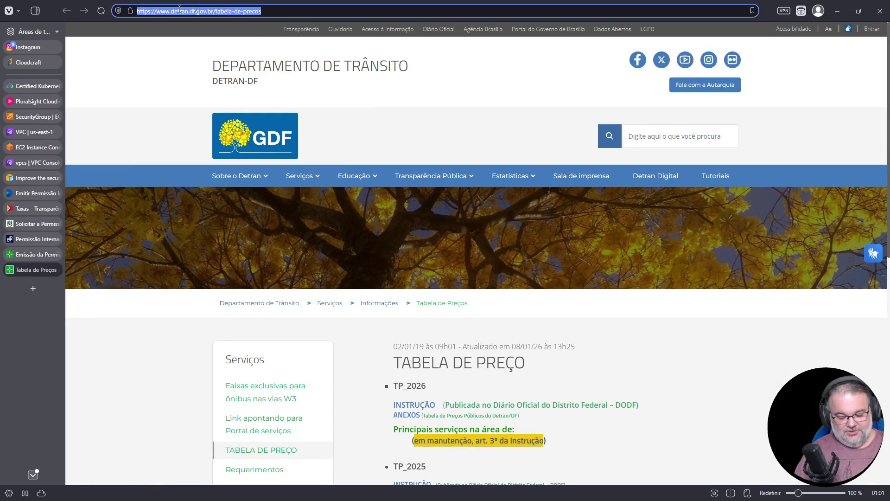
pyautogui.write('maps')
pyautogui.press('Return')
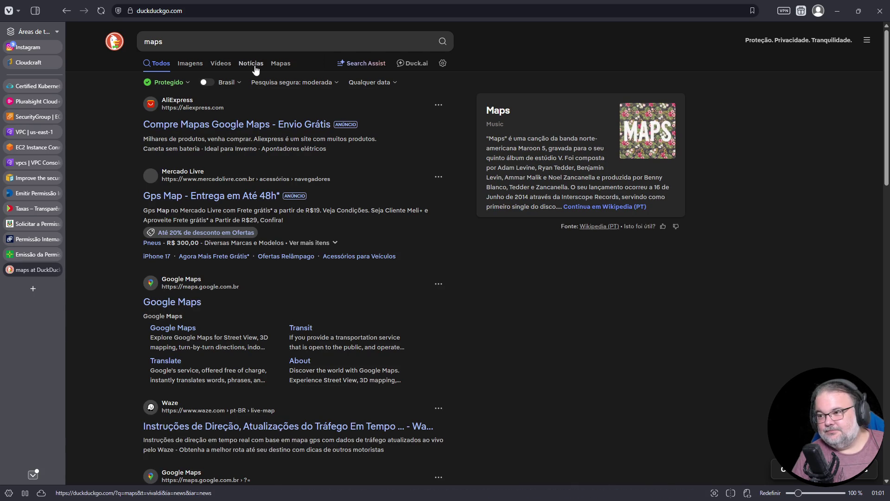
pyautogui.click(282, 63)
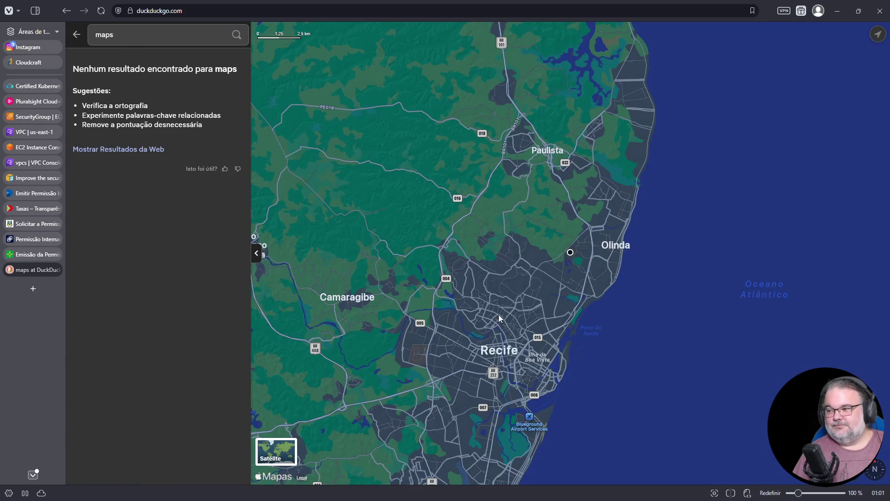
pyautogui.moveTo(443, 325)
pyautogui.mouseDown()
pyautogui.moveTo(491, 241)
pyautogui.moveTo(457, 349)
pyautogui.mouseUp()
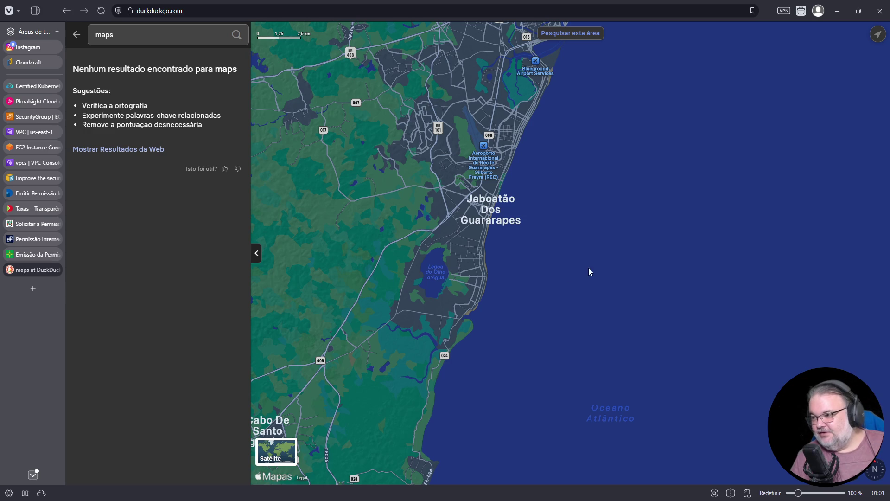
pyautogui.moveTo(499, 140); pyautogui.dragTo(476, 216)
# Pan and zoom over the Candeias coastline, following the beachfront north toward Piedade
pyautogui.scroll(5, 476, 215)
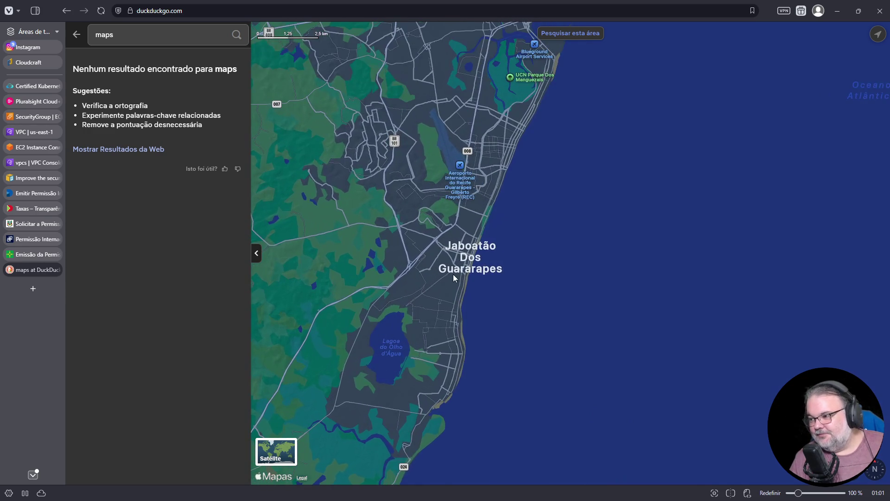
pyautogui.moveTo(426, 335); pyautogui.dragTo(420, 257)
pyautogui.scroll(5, 434, 258)
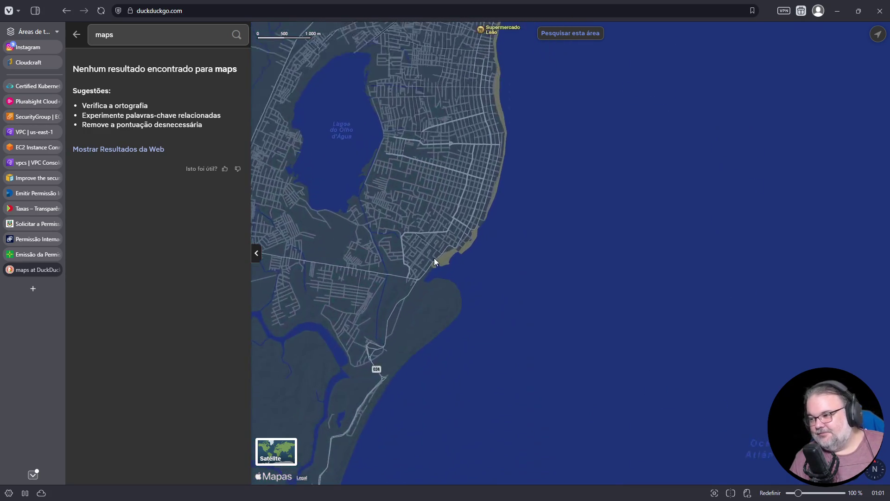
pyautogui.moveTo(494, 200)
pyautogui.mouseDown()
pyautogui.moveTo(387, 321)
pyautogui.moveTo(426, 312)
pyautogui.mouseUp()
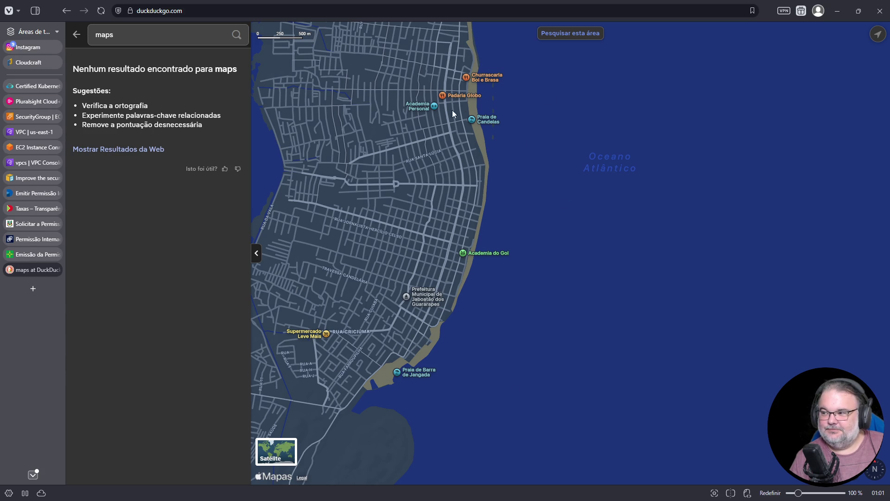
pyautogui.scroll(5, 479, 207)
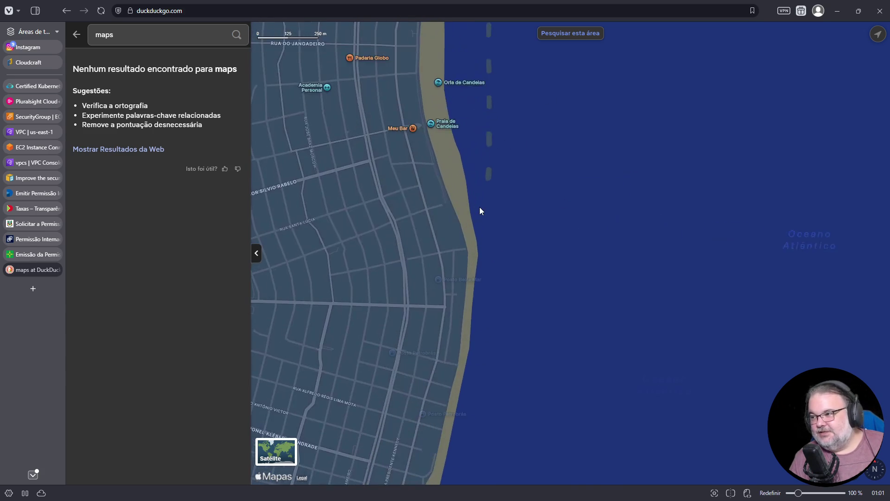
pyautogui.scroll(-3, 446, 315)
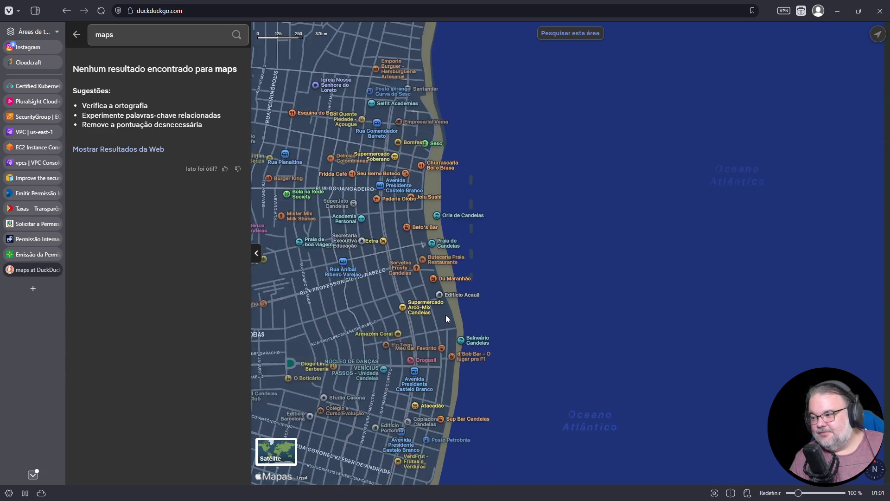
pyautogui.scroll(-5, 444, 318)
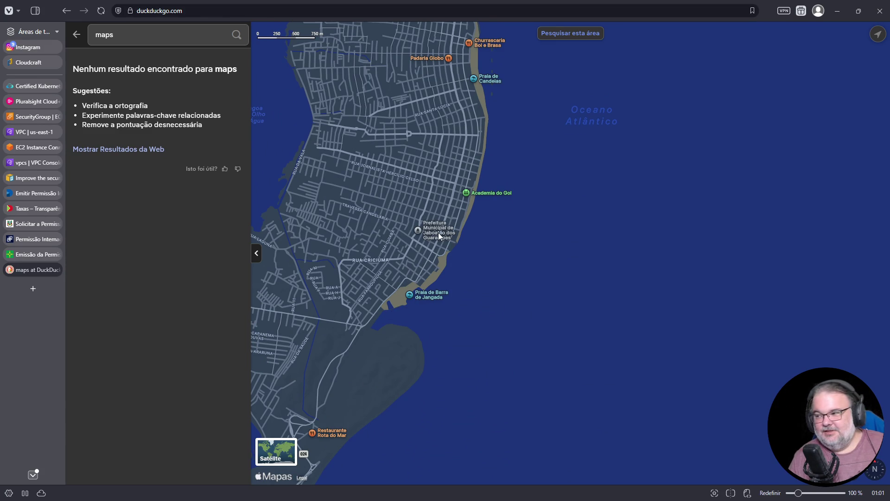
pyautogui.moveTo(440, 228); pyautogui.dragTo(414, 314)
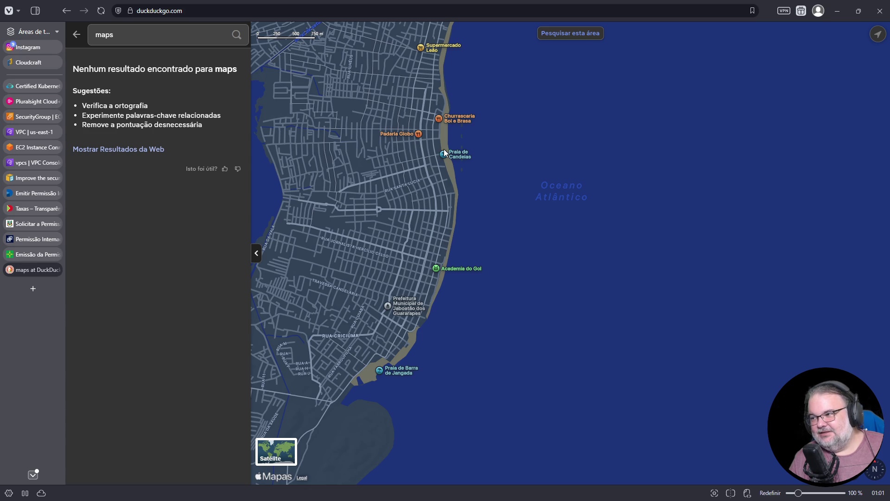
pyautogui.moveTo(439, 77); pyautogui.dragTo(438, 177)
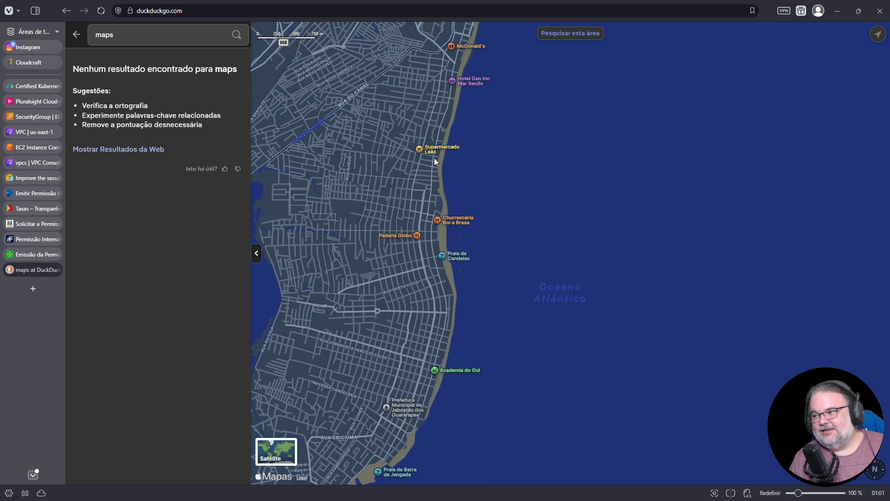
pyautogui.scroll(5, 439, 349)
pyautogui.moveTo(440, 349); pyautogui.dragTo(549, 271)
# Zoom out and move north to centre the map on Shopping Recife and Porto Digital
pyautogui.scroll(-2, 539, 285)
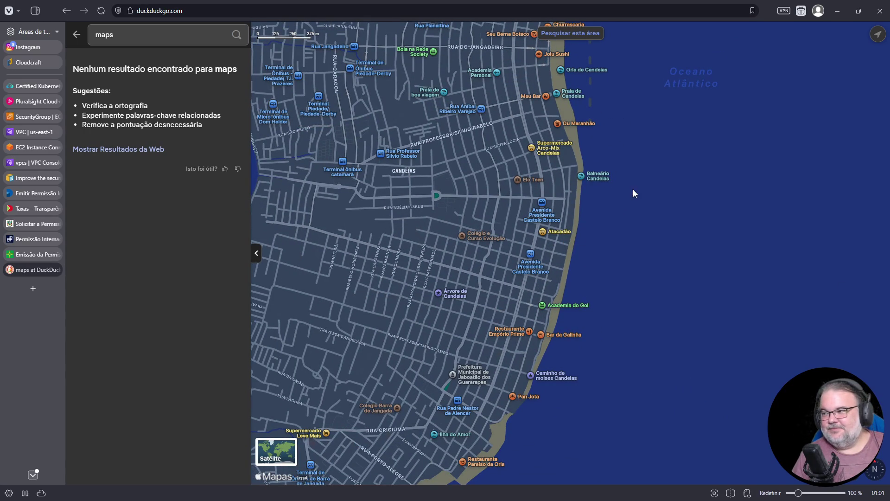
pyautogui.scroll(-3, 533, 232)
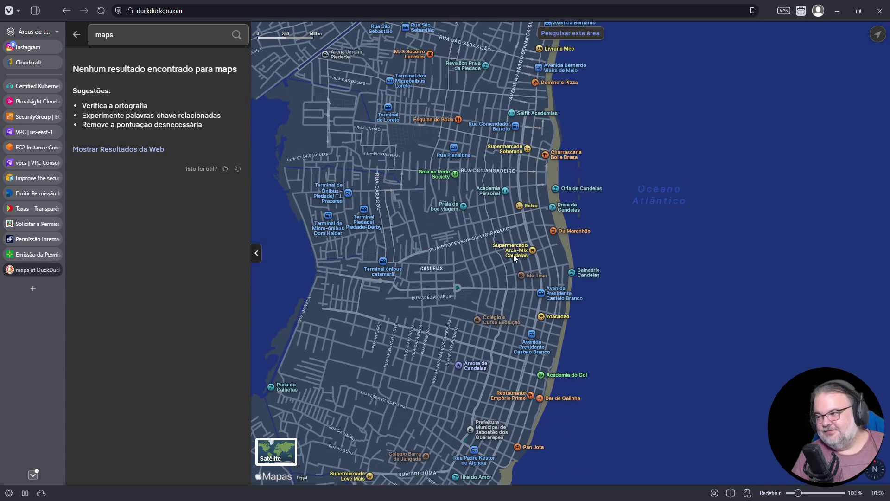
pyautogui.scroll(-3, 526, 324)
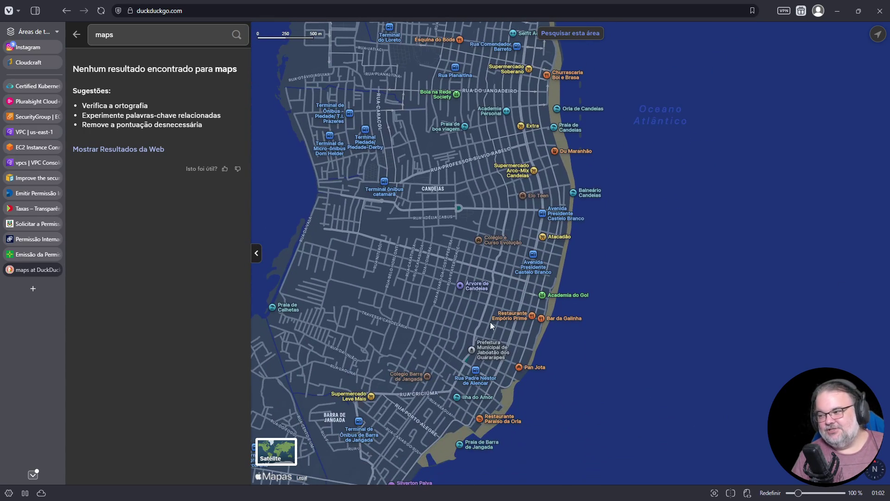
pyautogui.scroll(10, 491, 350)
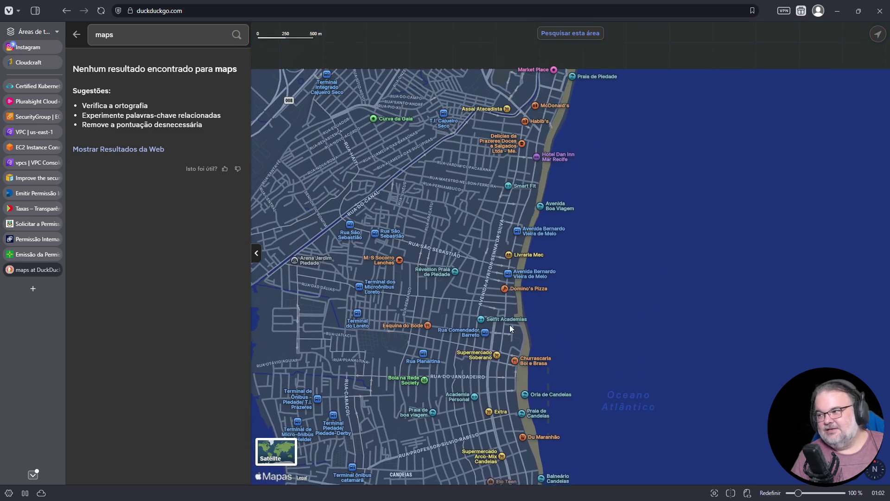
pyautogui.scroll(8, 520, 320)
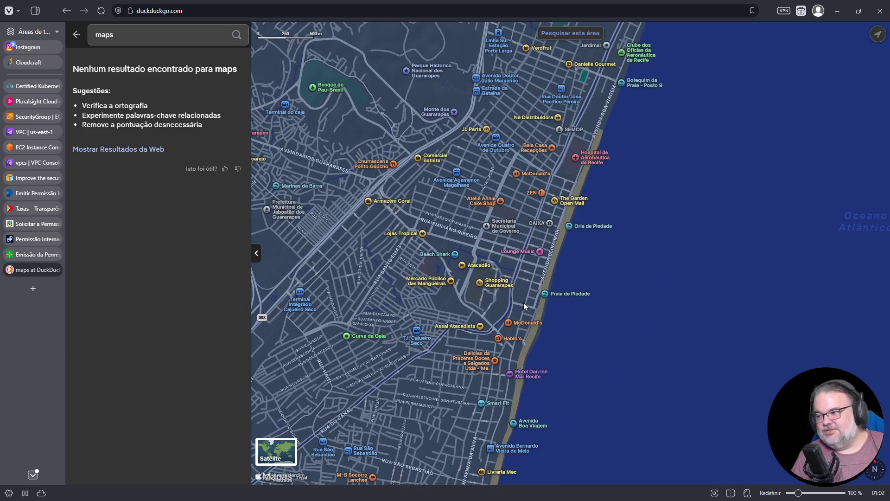
pyautogui.scroll(3, 513, 271)
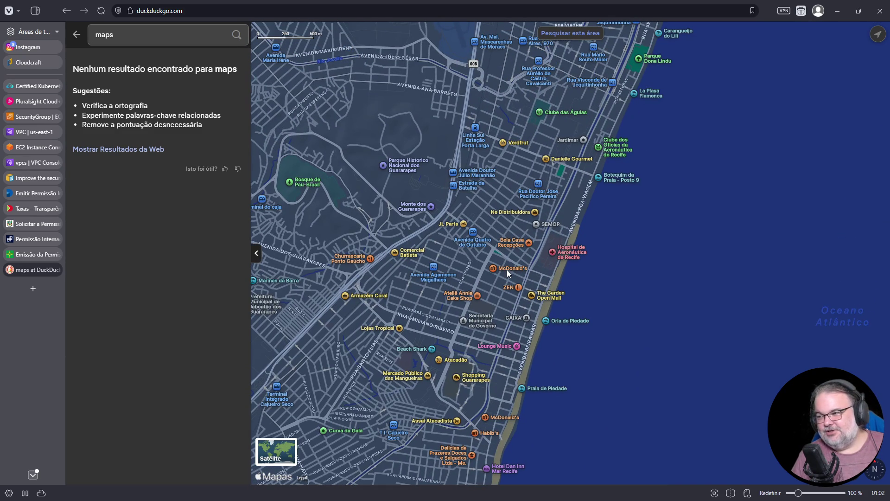
pyautogui.scroll(3, 507, 269)
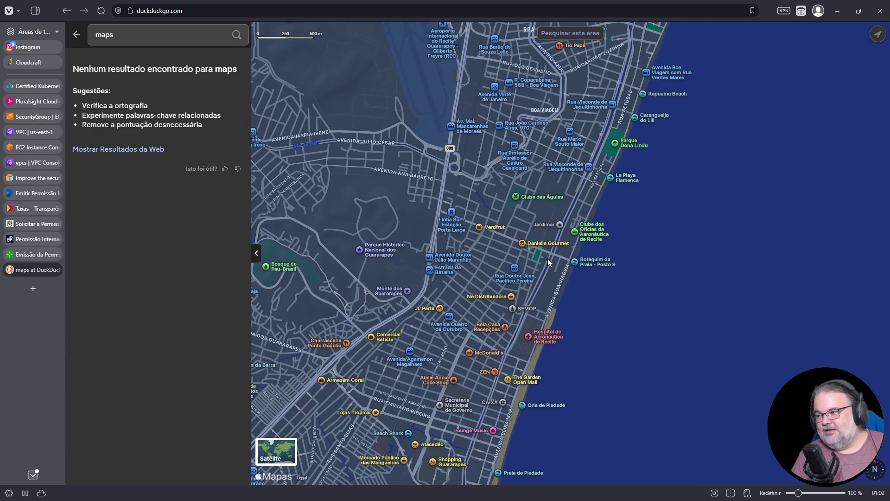
pyautogui.scroll(3, 534, 255)
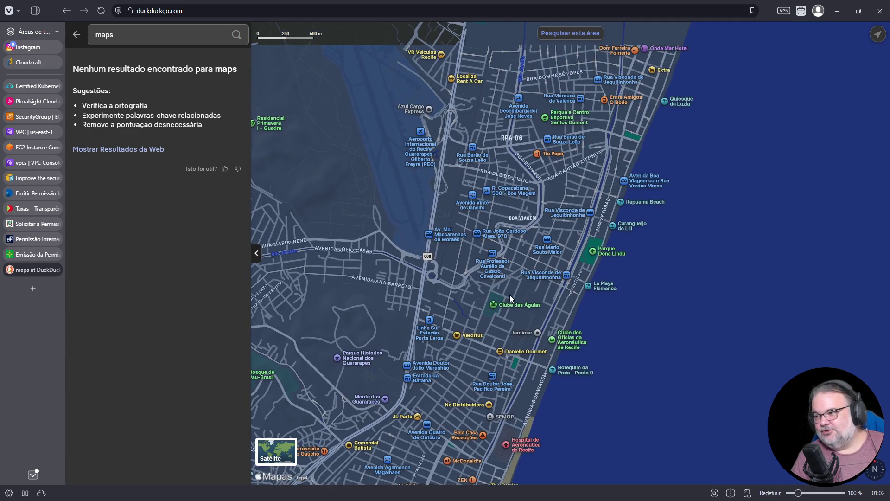
pyautogui.scroll(1, 510, 294)
pyautogui.moveTo(516, 312); pyautogui.dragTo(517, 368)
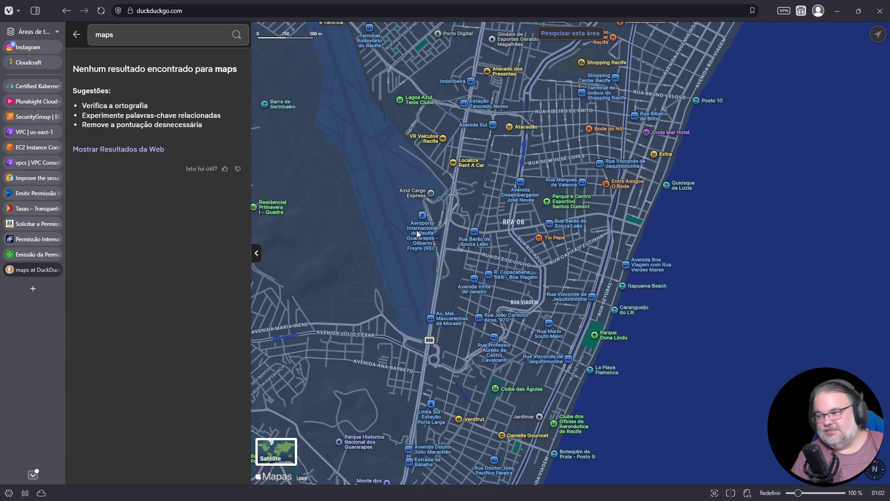
pyautogui.moveTo(518, 230); pyautogui.dragTo(483, 289)
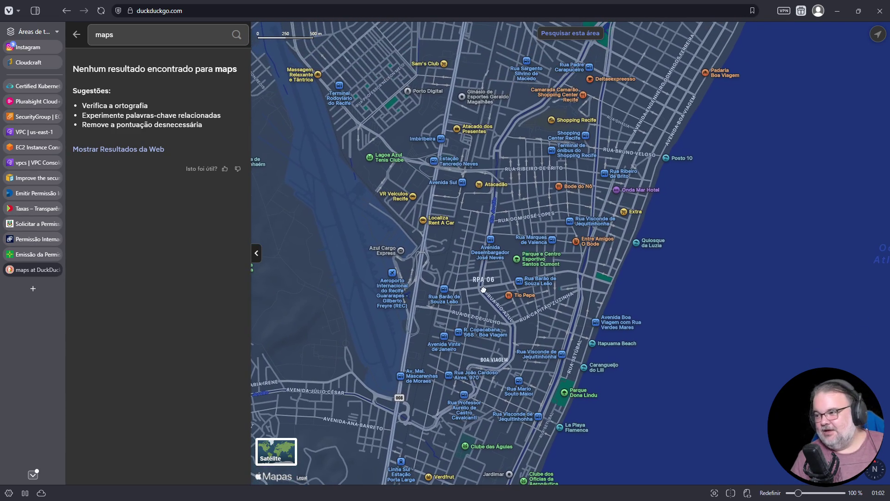
pyautogui.scroll(5, 541, 211)
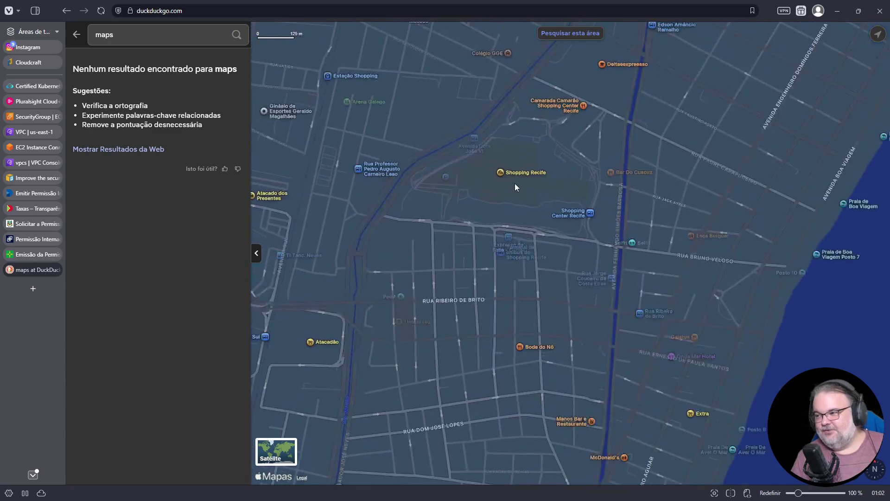
pyautogui.moveTo(522, 203); pyautogui.dragTo(466, 244)
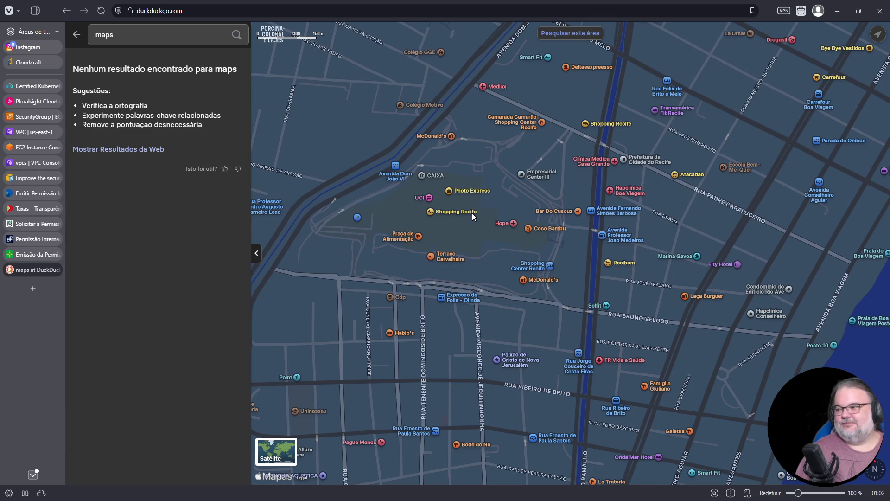
# Zoom out around Shopping Recife to show Boa Viagem, the airport and south to Jaboatão
pyautogui.scroll(-2, 470, 212)
pyautogui.moveTo(471, 211); pyautogui.dragTo(408, 253)
pyautogui.scroll(-2, 408, 253)
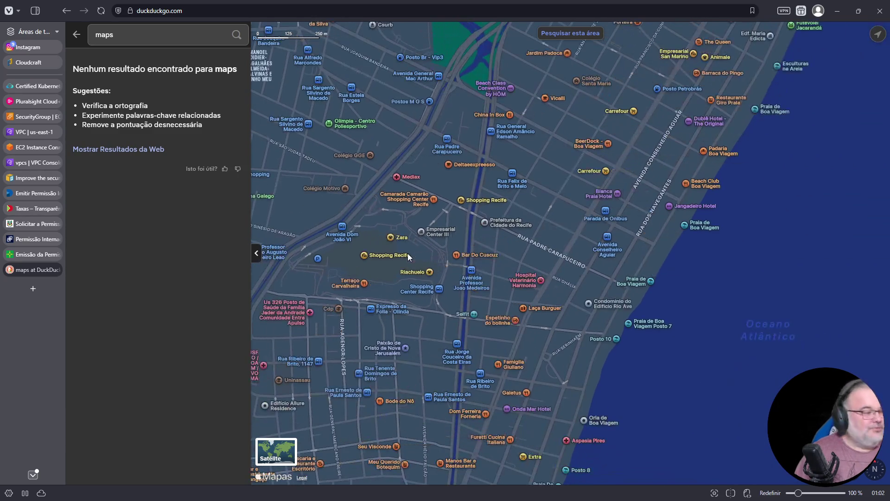
pyautogui.moveTo(411, 255)
pyautogui.mouseDown()
pyautogui.moveTo(361, 277)
pyautogui.moveTo(492, 224)
pyautogui.moveTo(558, 161)
pyautogui.moveTo(604, 137)
pyautogui.mouseUp()
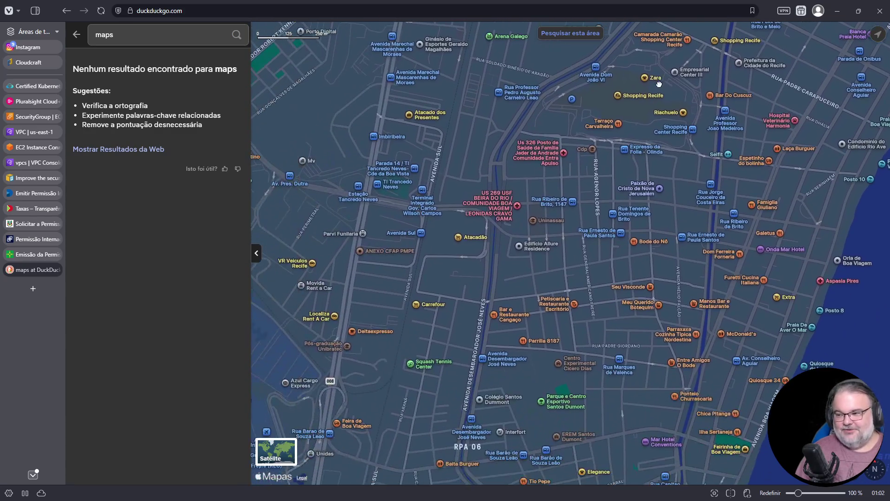
pyautogui.scroll(-2, 564, 289)
pyautogui.moveTo(557, 290); pyautogui.dragTo(582, 216)
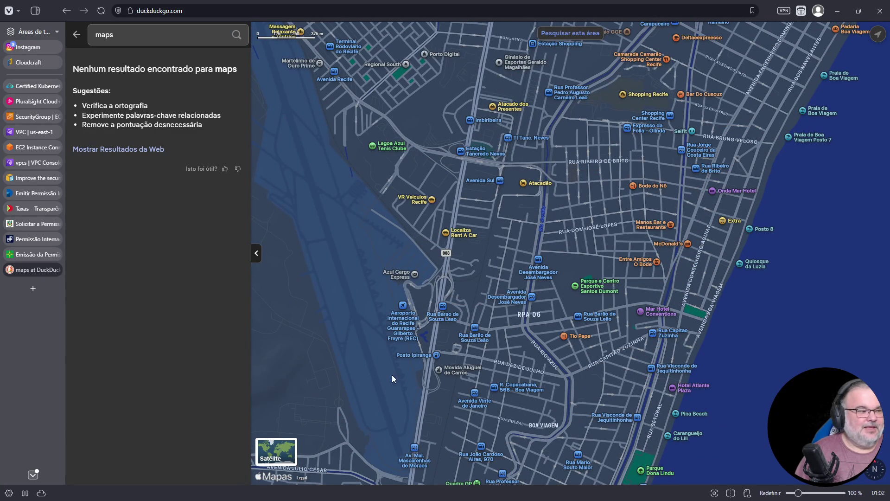
pyautogui.scroll(-3, 391, 373)
pyautogui.moveTo(477, 387); pyautogui.dragTo(552, 177)
pyautogui.moveTo(492, 417)
pyautogui.mouseDown()
pyautogui.moveTo(476, 294)
pyautogui.moveTo(439, 264)
pyautogui.moveTo(450, 259)
pyautogui.moveTo(427, 220)
pyautogui.moveTo(412, 304)
pyautogui.mouseUp()
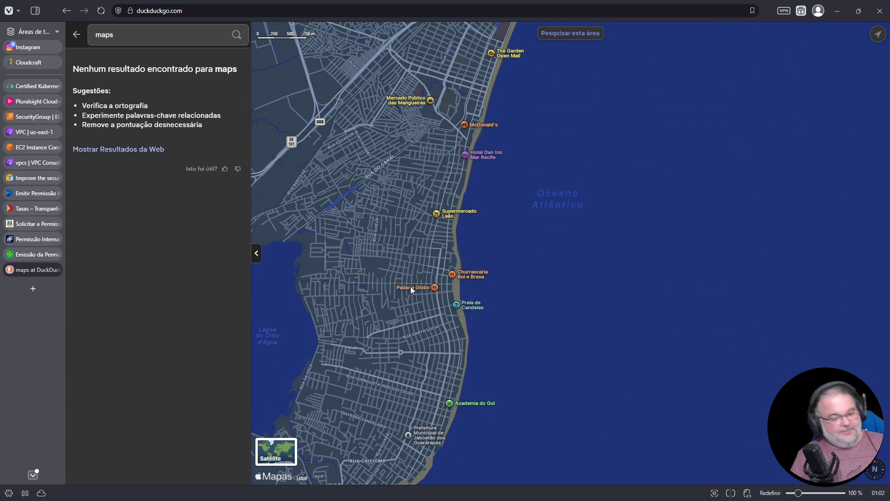
# Move back north through Boa Viagem and Imbiribeira to Boa Vista and central Recife
pyautogui.moveTo(408, 268)
pyautogui.mouseDown()
pyautogui.moveTo(396, 408)
pyautogui.moveTo(405, 364)
pyautogui.moveTo(456, 307)
pyautogui.mouseUp()
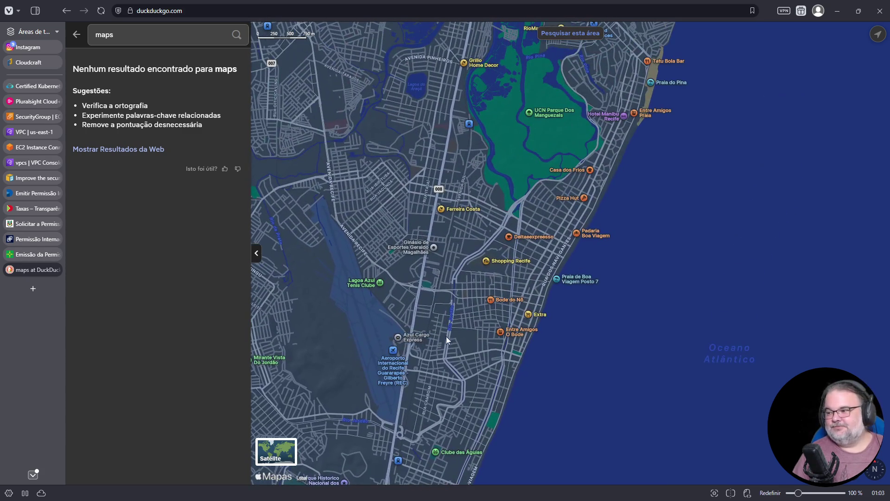
pyautogui.moveTo(456, 233)
pyautogui.mouseDown()
pyautogui.moveTo(493, 194)
pyautogui.moveTo(439, 316)
pyautogui.mouseUp()
pyautogui.scroll(2, 480, 267)
pyautogui.moveTo(486, 243)
pyautogui.mouseDown()
pyautogui.moveTo(455, 319)
pyautogui.moveTo(458, 383)
pyautogui.mouseUp()
pyautogui.scroll(-2, 454, 317)
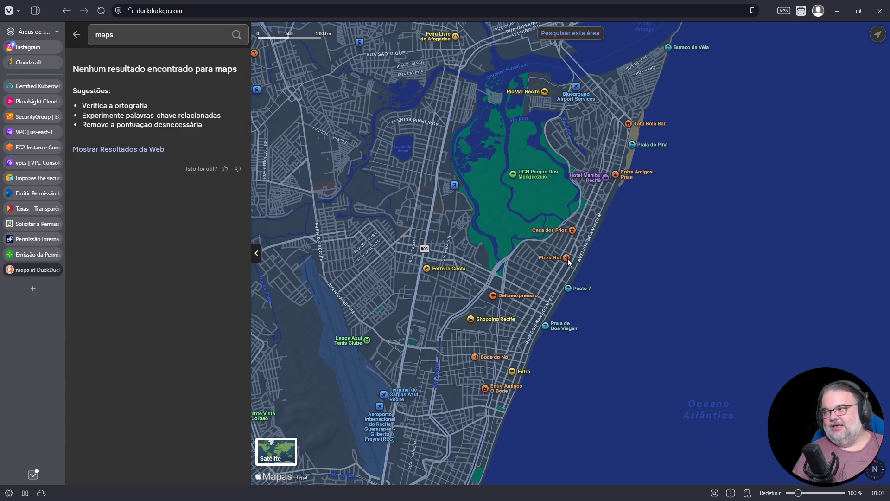
pyautogui.moveTo(608, 135); pyautogui.dragTo(551, 330)
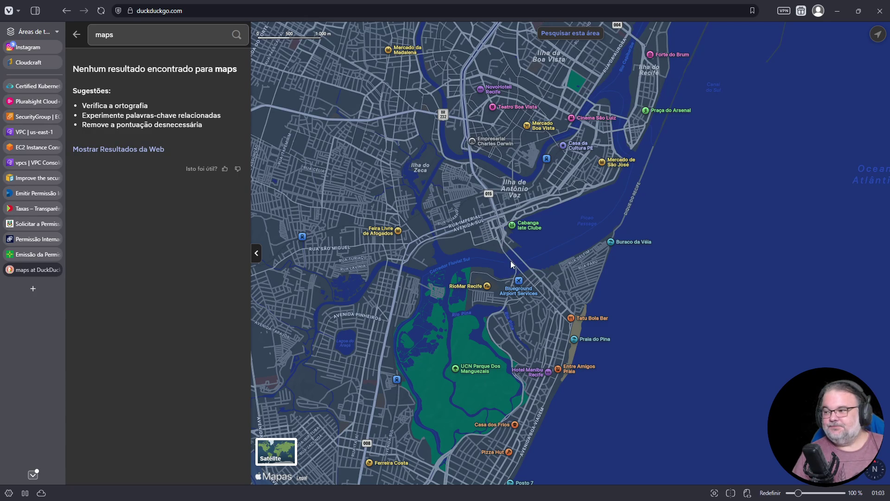
pyautogui.moveTo(485, 230); pyautogui.dragTo(550, 316)
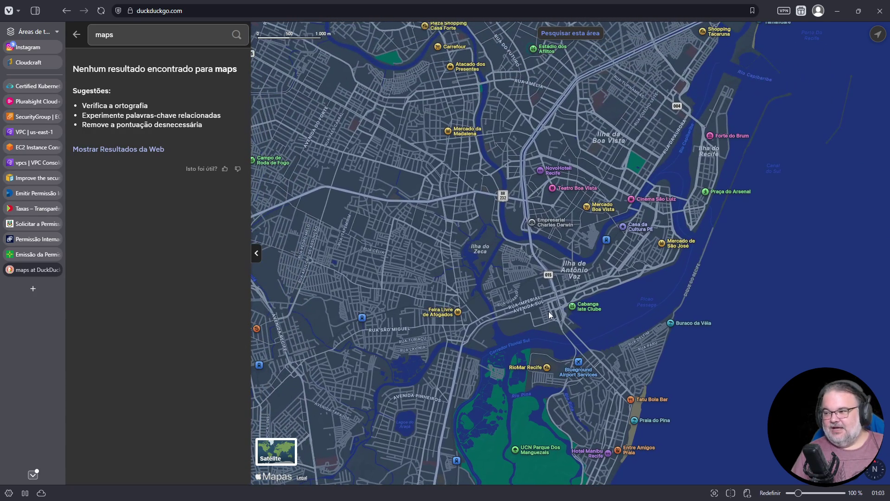
# Explore the Derby, Boa Vista, Aflitos, Trindade and Jaqueira area of Recife
pyautogui.scroll(5, 521, 244)
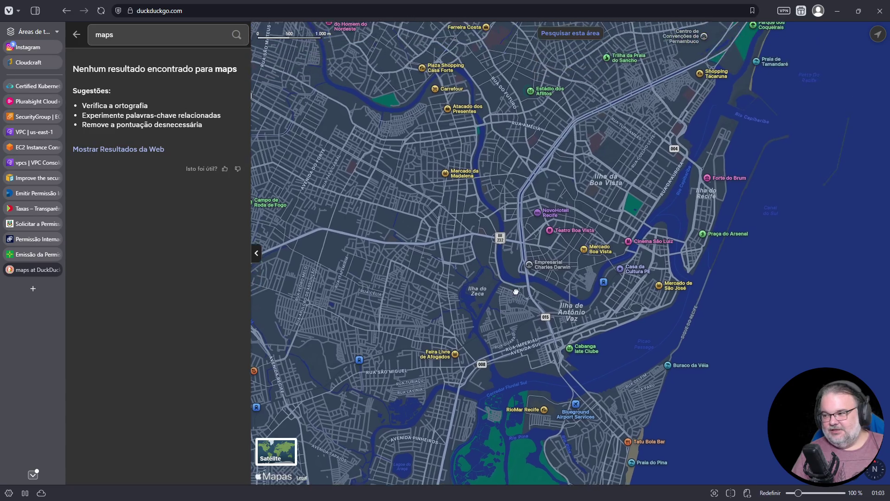
pyautogui.scroll(2, 509, 280)
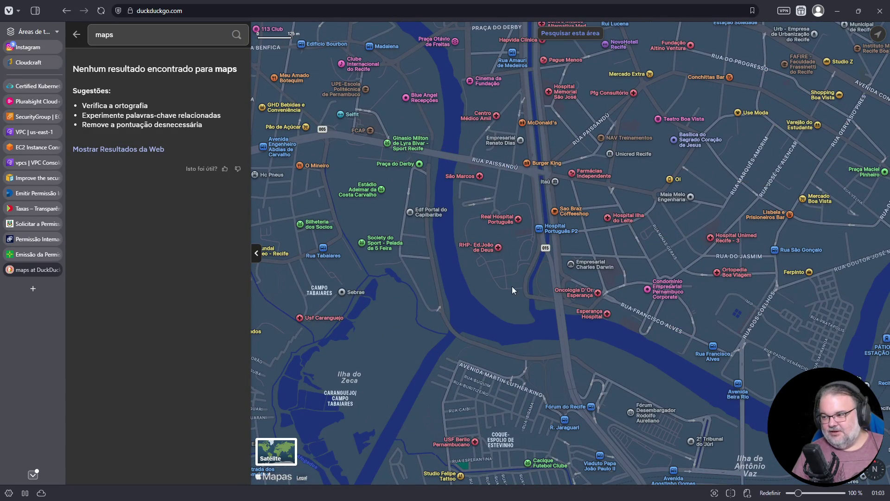
pyautogui.scroll(-3, 485, 239)
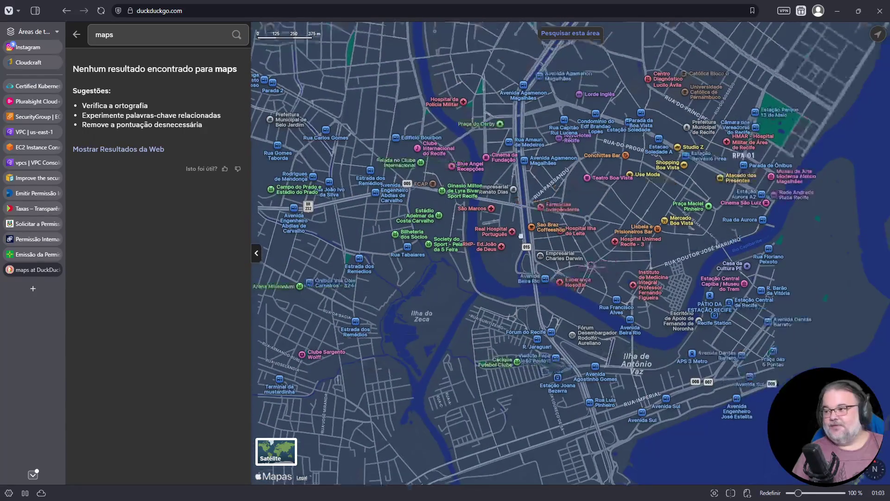
pyautogui.moveTo(520, 236); pyautogui.dragTo(519, 355)
pyautogui.scroll(-1, 526, 264)
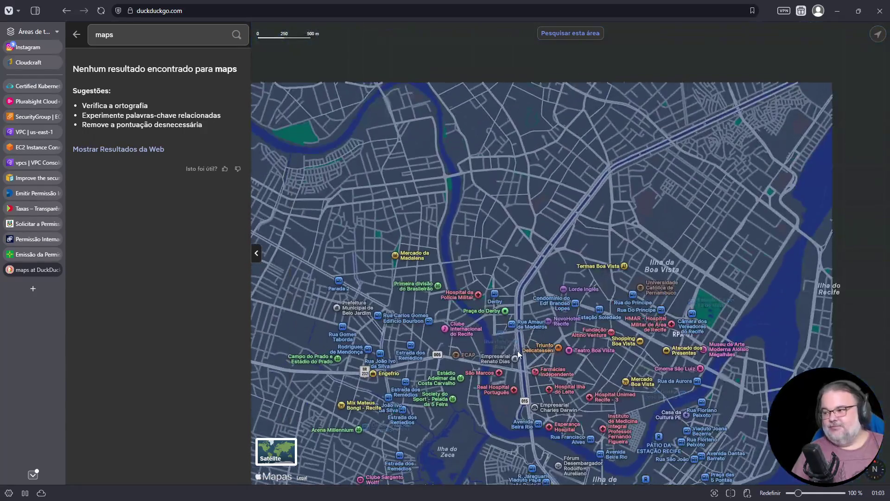
pyautogui.moveTo(526, 265); pyautogui.dragTo(544, 337)
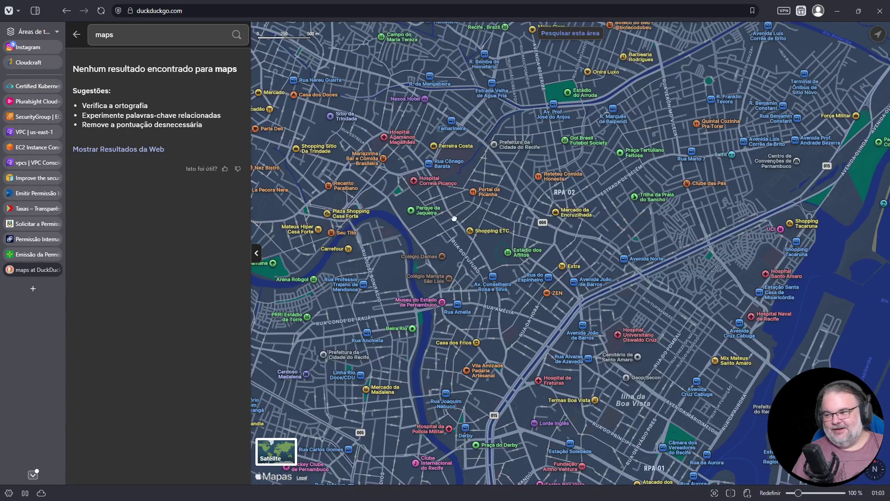
pyautogui.scroll(3, 449, 212)
pyautogui.moveTo(449, 212); pyautogui.dragTo(477, 302)
pyautogui.scroll(-1, 472, 303)
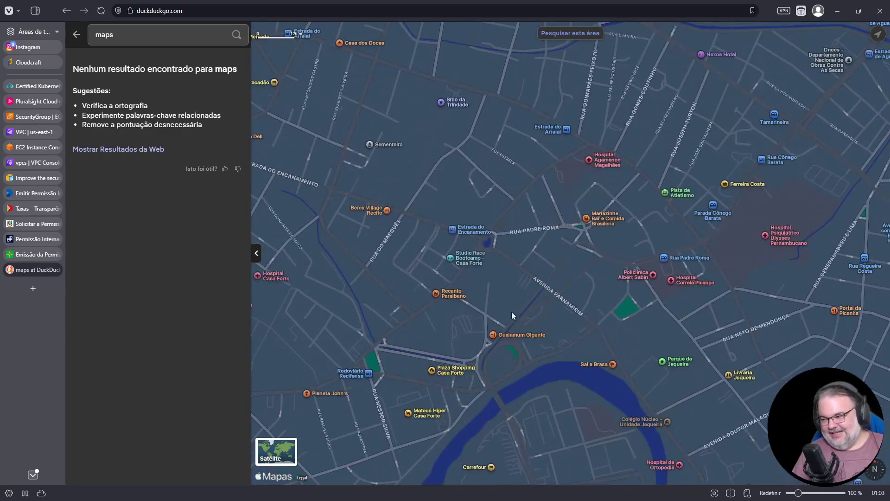
pyautogui.scroll(-1, 504, 326)
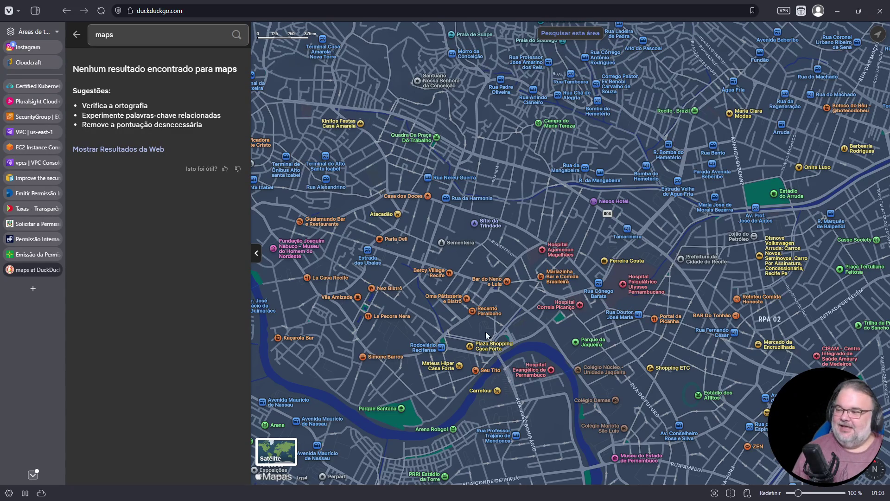
# Move south through Derby, Afogados and Ilha do Zeca to Boa Viagem below RioMar
pyautogui.moveTo(632, 346); pyautogui.dragTo(624, 217)
pyautogui.moveTo(655, 252); pyautogui.dragTo(664, 91)
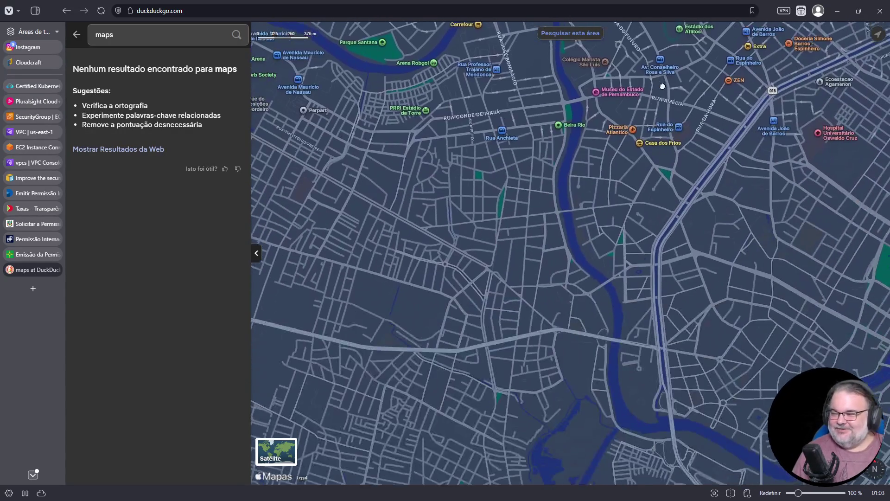
pyautogui.moveTo(647, 352); pyautogui.dragTo(615, 236)
pyautogui.moveTo(605, 360); pyautogui.dragTo(612, 186)
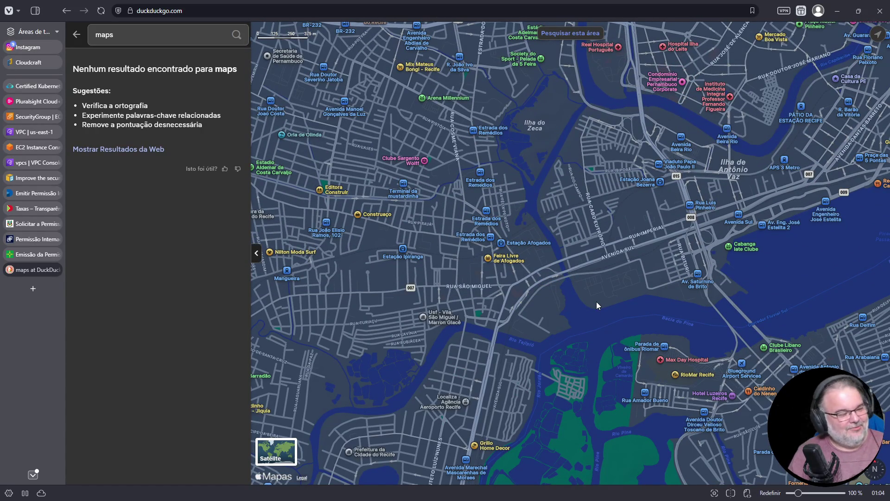
pyautogui.scroll(-3, 667, 339)
pyautogui.moveTo(706, 360)
pyautogui.mouseDown()
pyautogui.moveTo(714, 232)
pyautogui.moveTo(704, 276)
pyautogui.mouseUp()
pyautogui.moveTo(654, 399)
pyautogui.mouseDown()
pyautogui.moveTo(674, 335)
pyautogui.moveTo(648, 377)
pyautogui.moveTo(589, 427)
pyautogui.mouseUp()
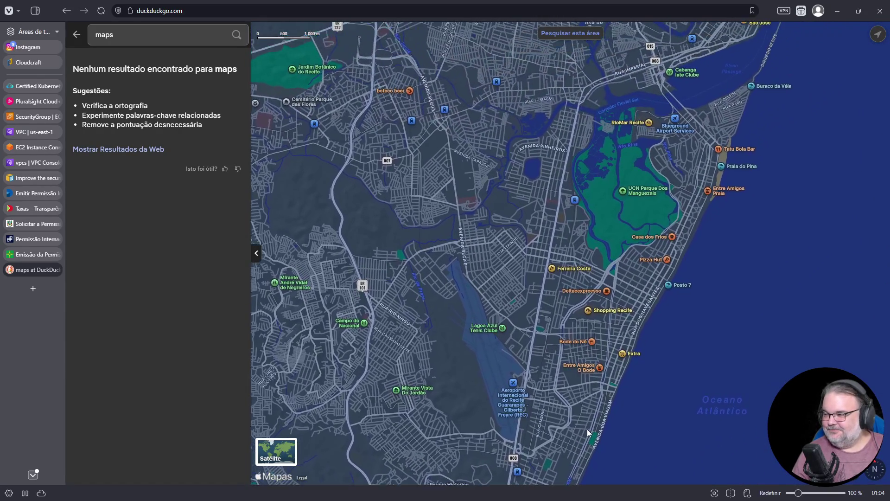
# Pan south past the airport to Jaboatão dos Guararapes and select the search box
pyautogui.moveTo(607, 330); pyautogui.dragTo(617, 284)
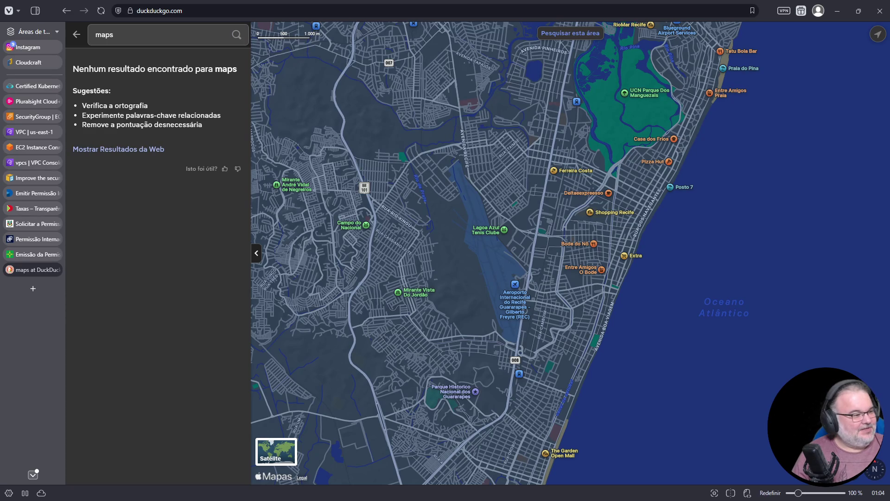
pyautogui.moveTo(510, 439); pyautogui.dragTo(503, 251)
pyautogui.scroll(-3, 501, 278)
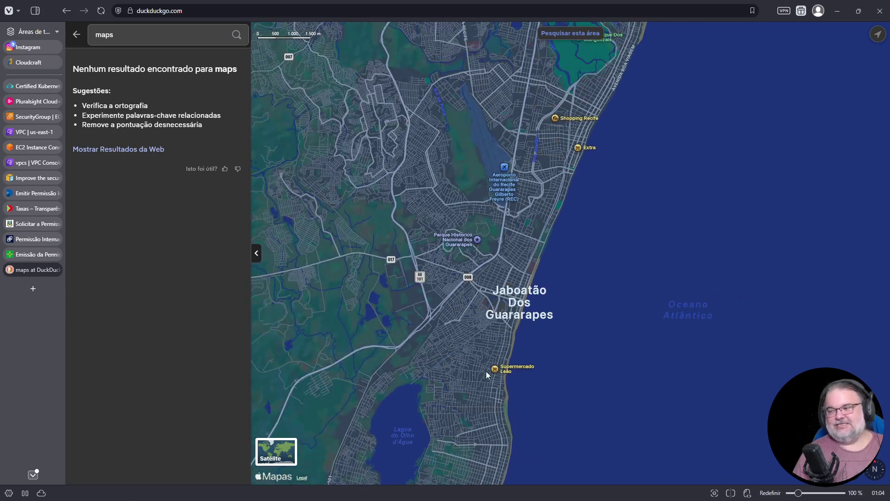
pyautogui.moveTo(486, 352); pyautogui.dragTo(496, 291)
pyautogui.click(160, 39)
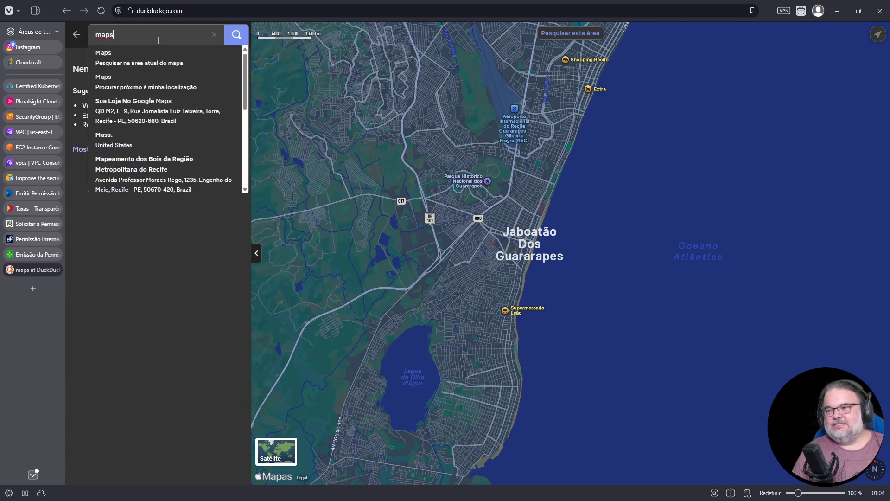
# Search for 'candeias' and open the Praia de Candeias details
pyautogui.click(213, 35)
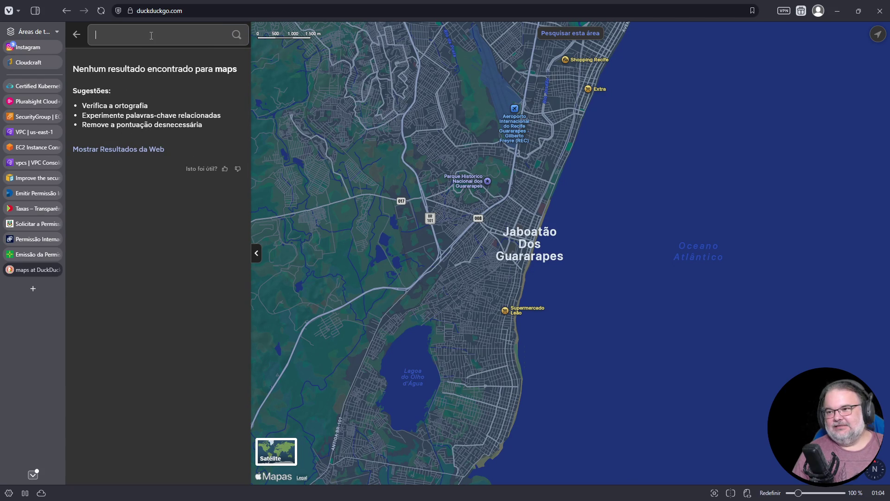
pyautogui.write('candeir')
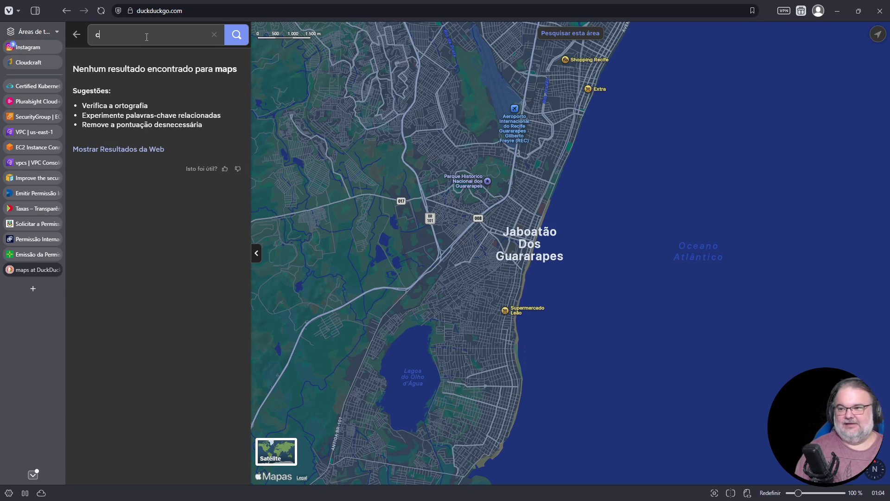
pyautogui.press('Return')
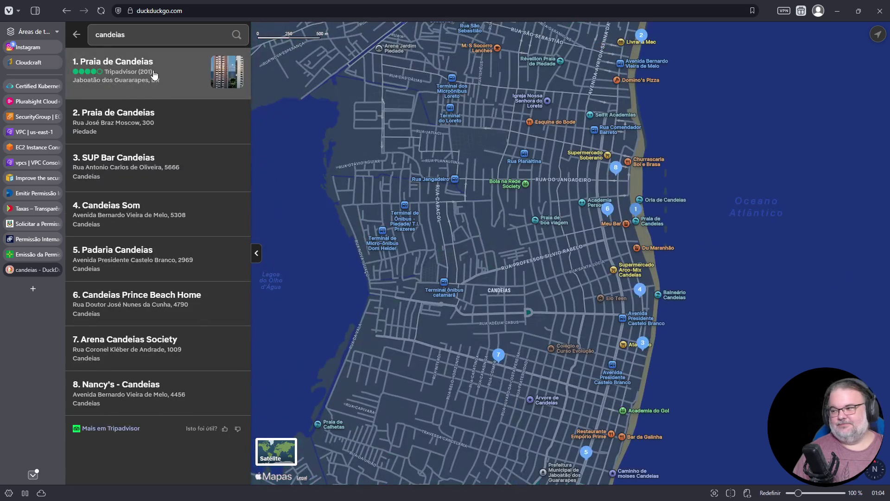
pyautogui.click(153, 82)
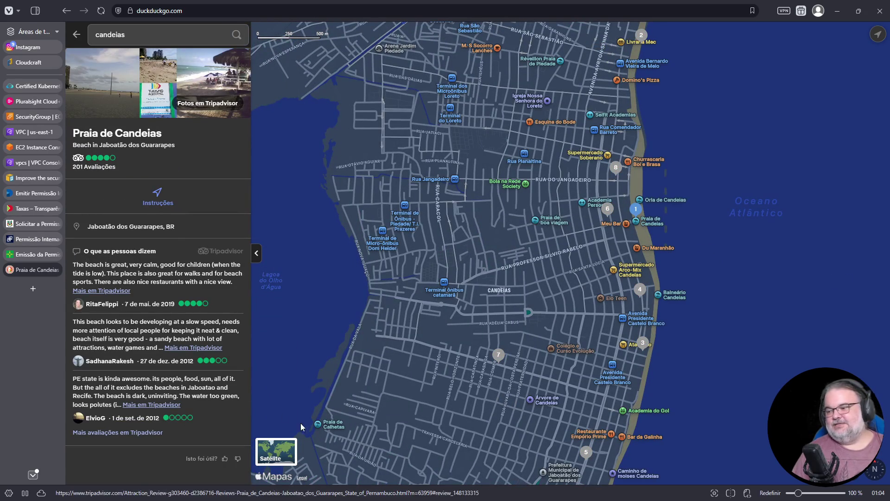
# Return to the map view and frame the Candeias coast down to Barra de Jangada
pyautogui.click(238, 35)
pyautogui.click(238, 36)
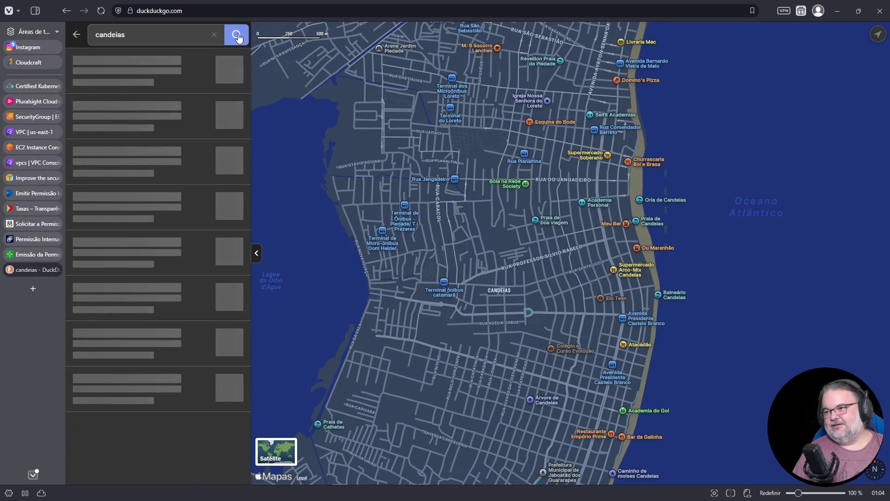
pyautogui.click(77, 35)
pyautogui.click(78, 39)
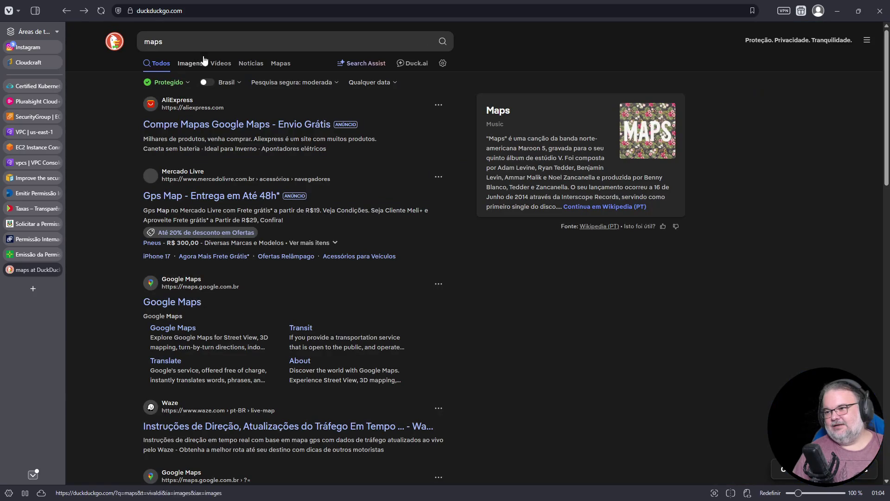
pyautogui.click(277, 63)
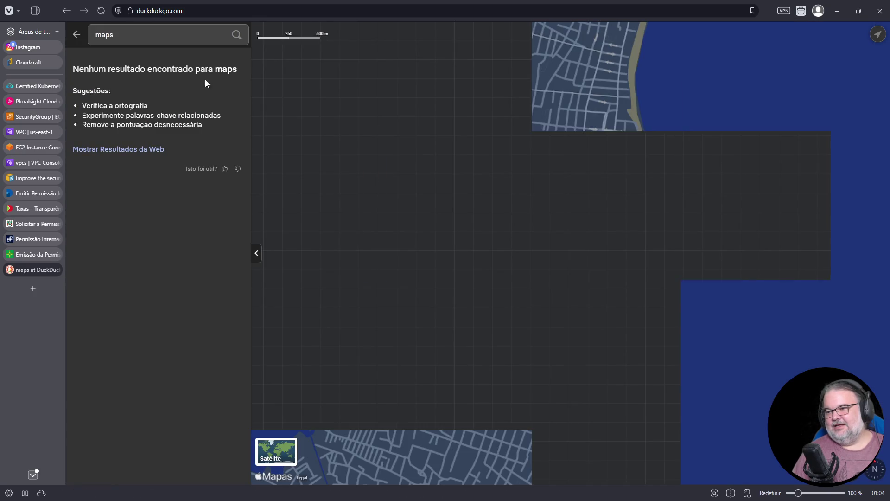
pyautogui.moveTo(376, 348); pyautogui.dragTo(308, 194)
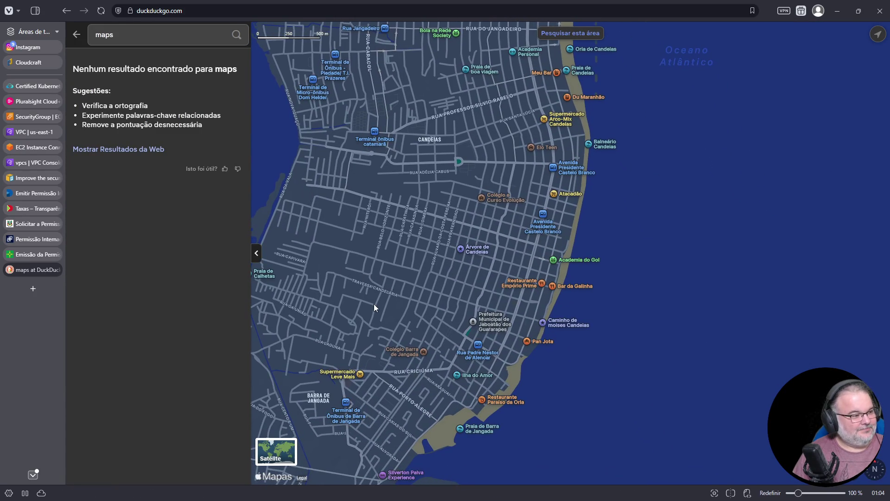
pyautogui.scroll(-5, 380, 302)
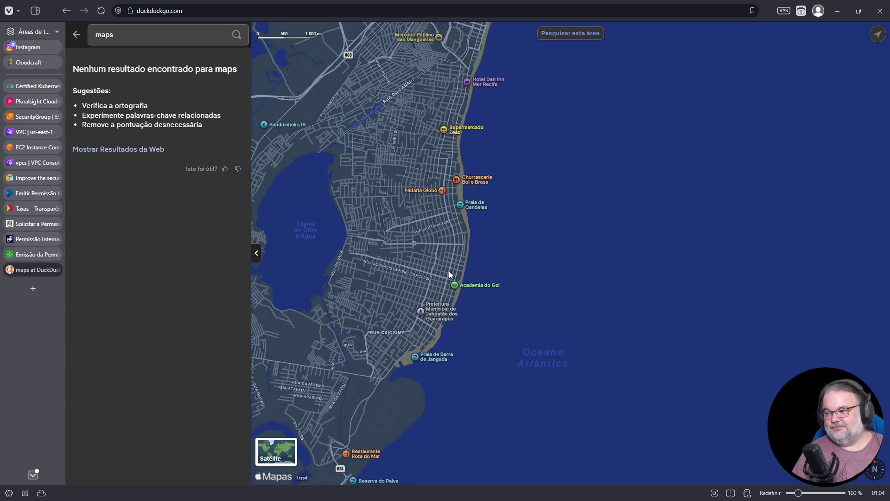
pyautogui.moveTo(448, 274); pyautogui.dragTo(433, 306)
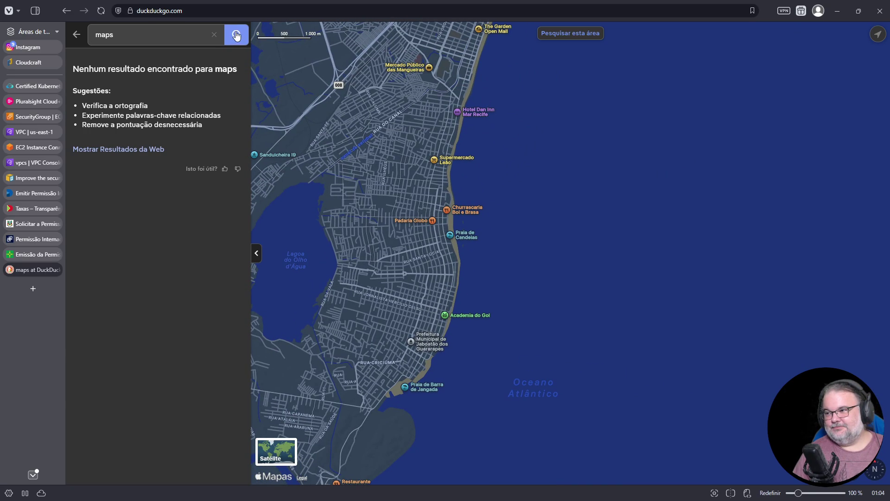
# Search 'ufpe', open UFPE Campus Recife and request driving directions there
pyautogui.click(190, 34)
pyautogui.write('ufpe')
pyautogui.click(168, 56)
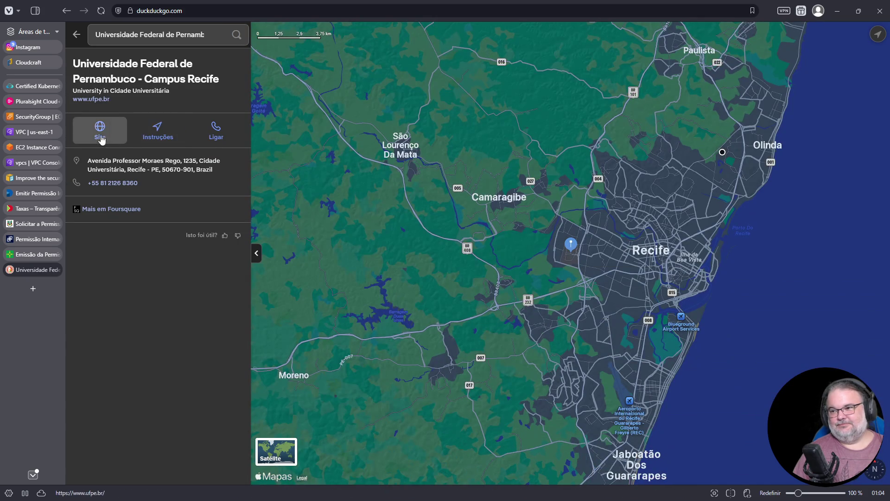
pyautogui.click(158, 138)
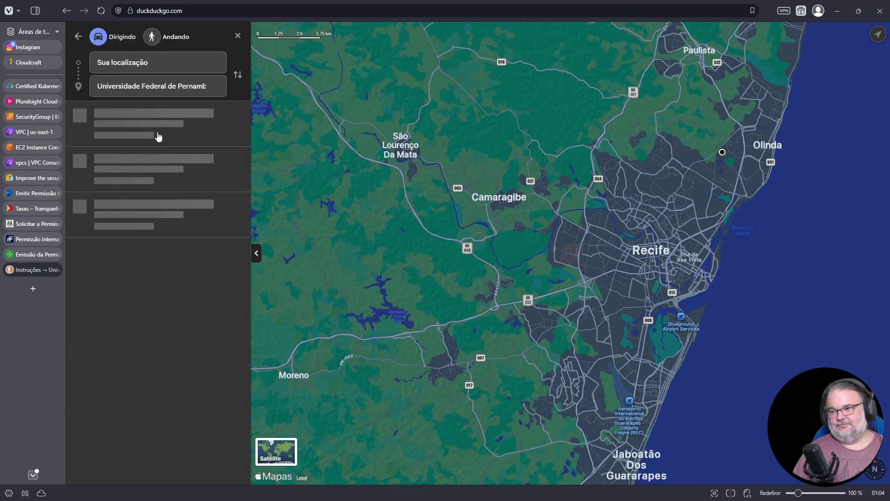
# Set Praia de Candeias as the route's starting point
pyautogui.click(143, 60)
pyautogui.press('Down')
pyautogui.press('Down')
pyautogui.press('Down')
pyautogui.write('cardeias')
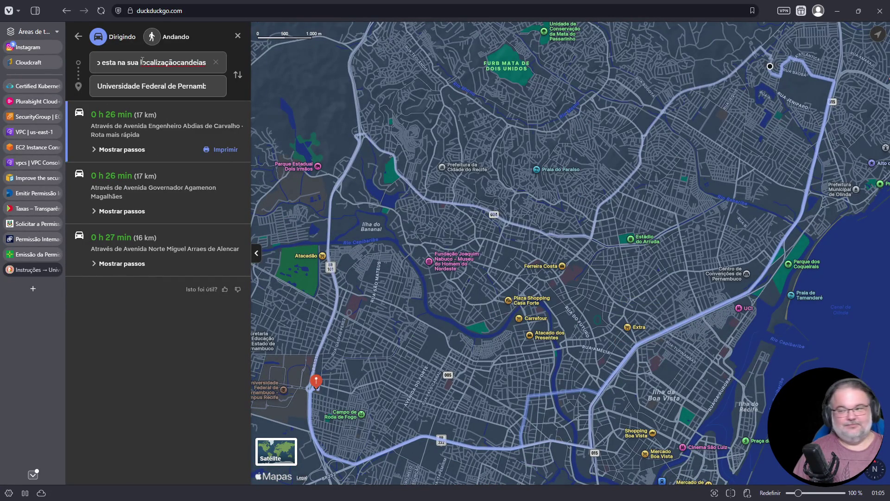
pyautogui.press('BackSpace')
pyautogui.press('BackSpace')
pyautogui.press('BackSpace')
pyautogui.press('BackSpace')
pyautogui.press('BackSpace')
pyautogui.press('BackSpace')
pyautogui.write('cade')
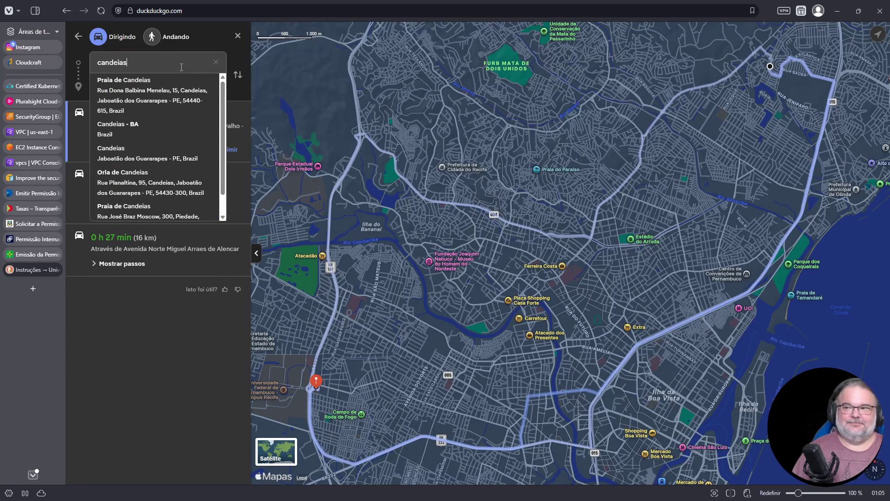
pyautogui.click(133, 80)
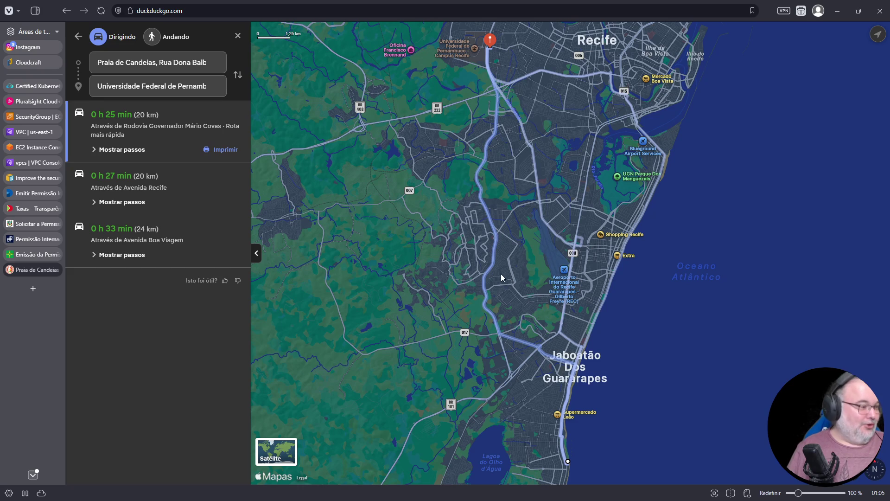
# Follow the driving route north on the map to the UFPE destination in Recife
pyautogui.moveTo(519, 229); pyautogui.dragTo(474, 231)
pyautogui.scroll(-5, 464, 241)
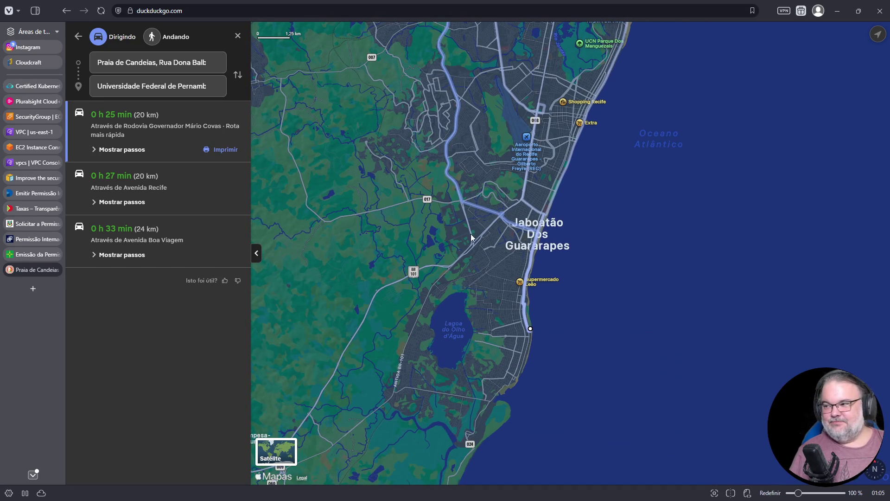
pyautogui.scroll(4, 479, 320)
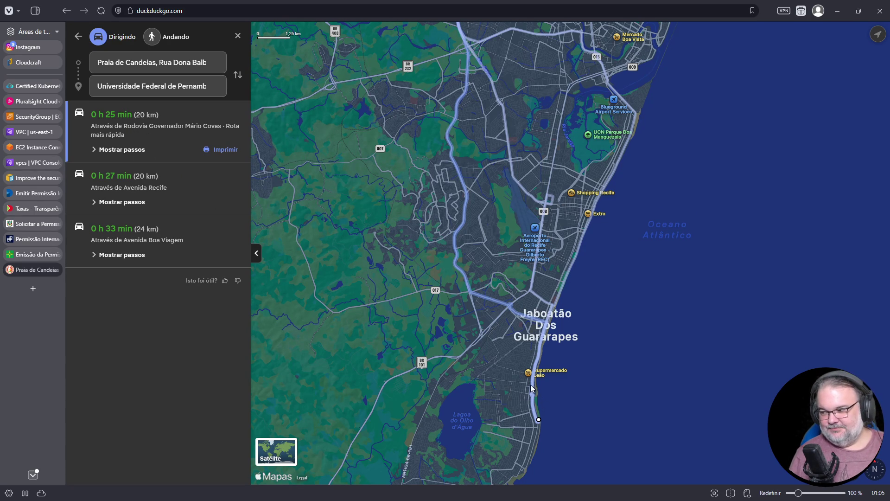
pyautogui.scroll(1, 533, 388)
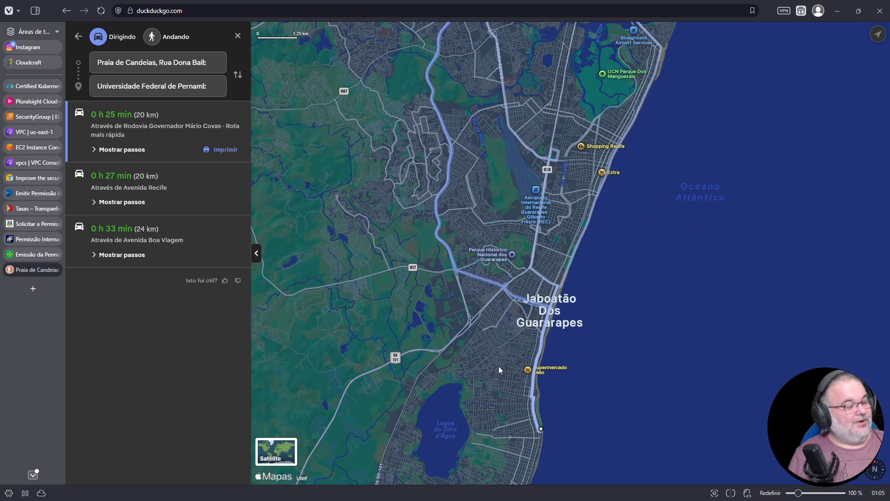
pyautogui.moveTo(497, 363); pyautogui.dragTo(502, 421)
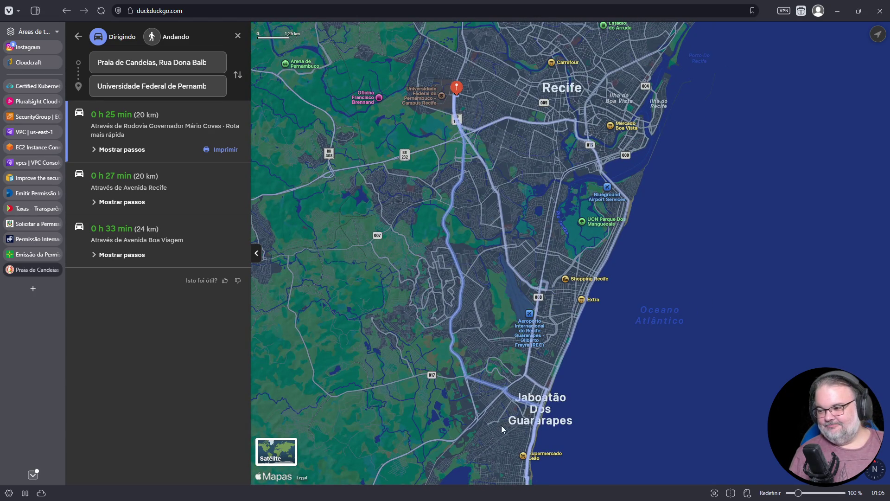
pyautogui.scroll(5, 477, 384)
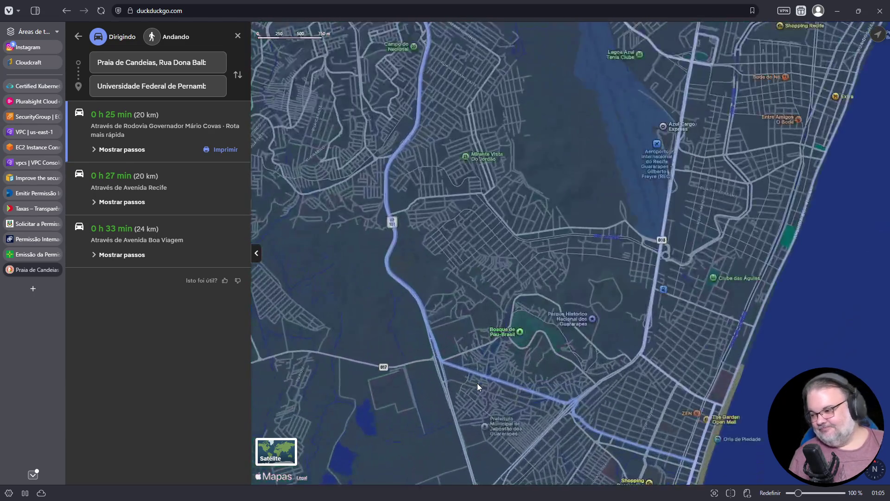
pyautogui.scroll(3, 457, 368)
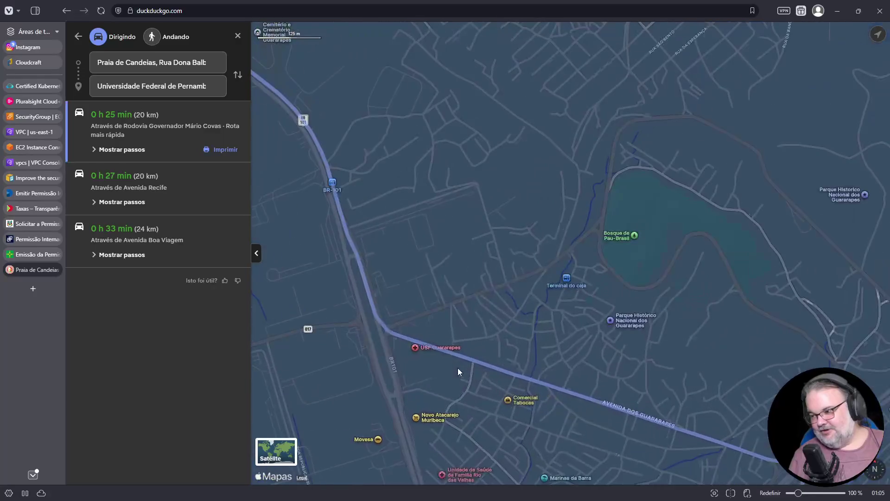
pyautogui.scroll(-5, 368, 319)
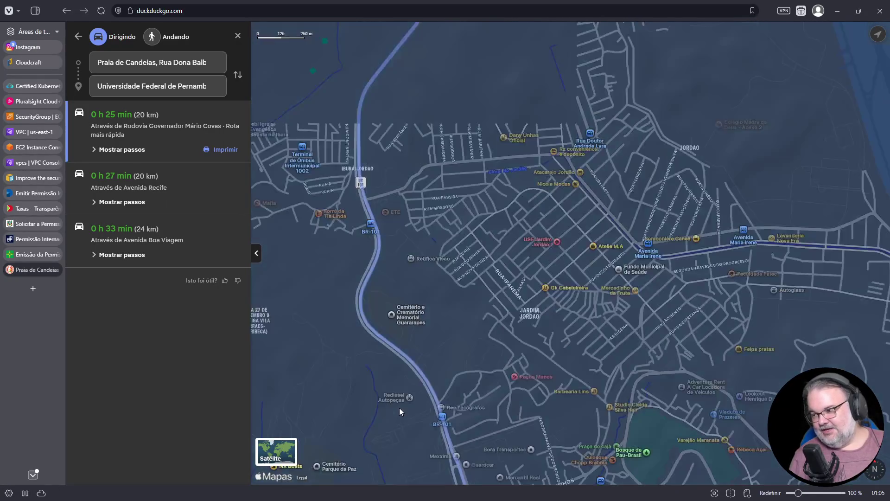
pyautogui.moveTo(402, 277); pyautogui.dragTo(425, 482)
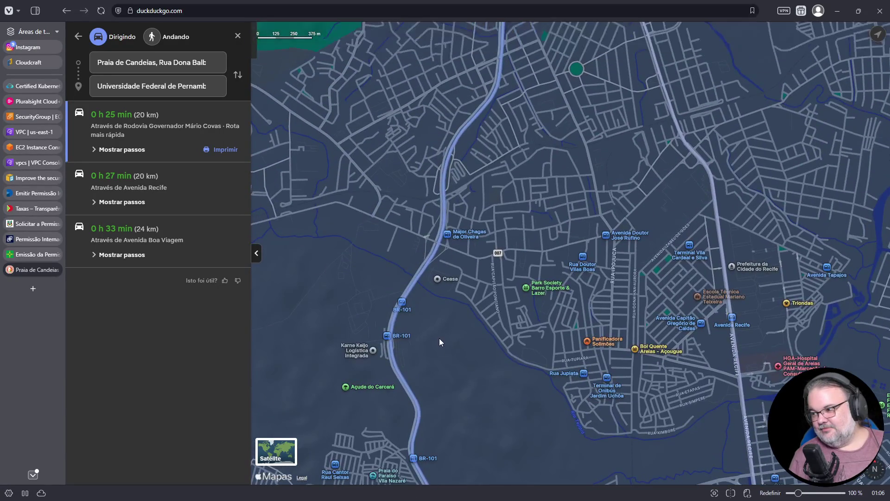
pyautogui.moveTo(439, 338); pyautogui.dragTo(445, 478)
pyautogui.moveTo(496, 176); pyautogui.dragTo(493, 442)
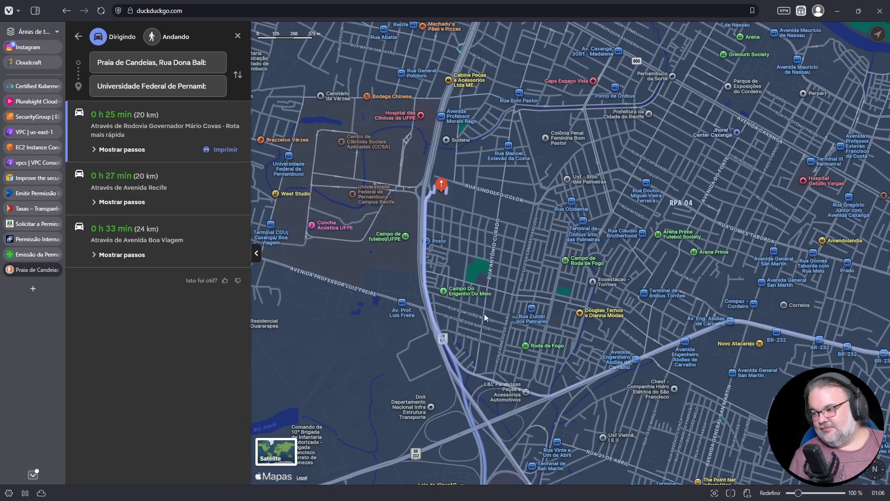
# Pan back along BR-101 to Candeias and check the 25-minute fastest route's steps
pyautogui.moveTo(517, 391); pyautogui.dragTo(497, 186)
pyautogui.moveTo(493, 387); pyautogui.dragTo(494, 187)
pyautogui.scroll(-3, 538, 282)
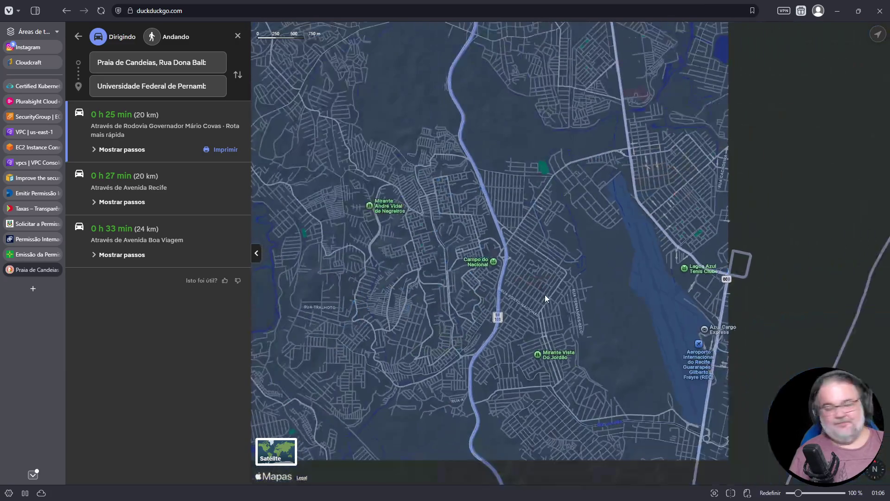
pyautogui.moveTo(535, 339); pyautogui.dragTo(527, 229)
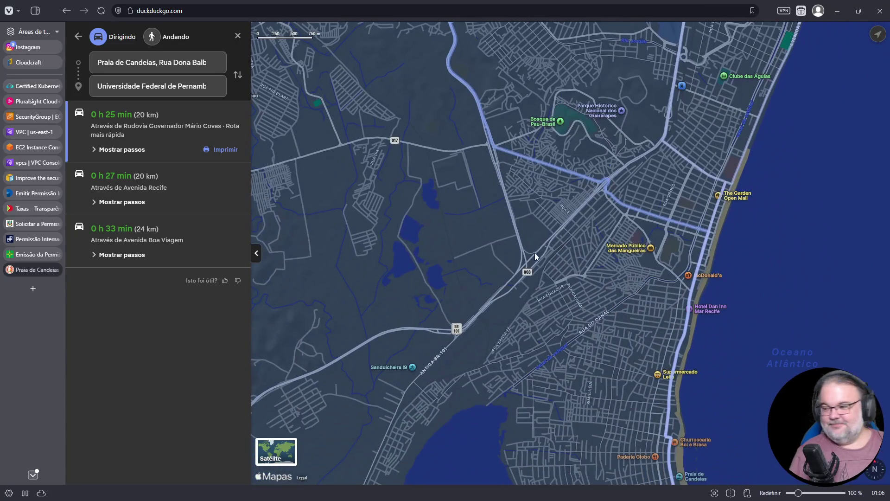
pyautogui.moveTo(558, 348); pyautogui.dragTo(508, 205)
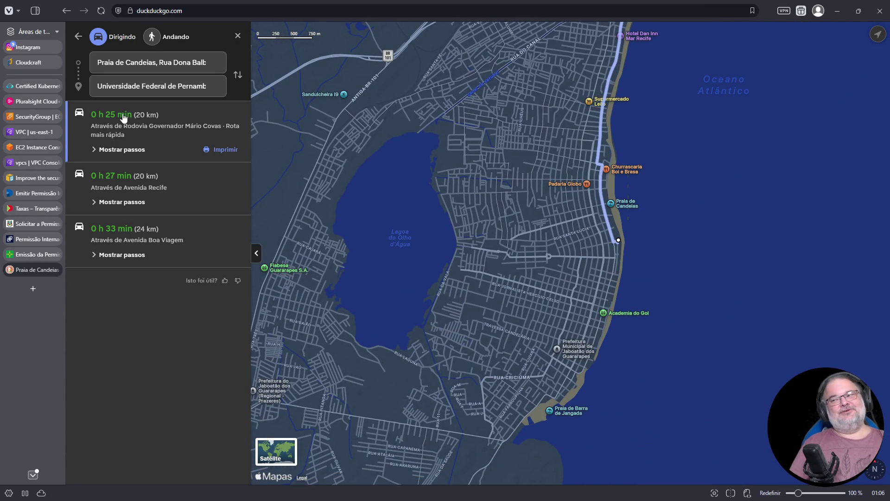
pyautogui.click(96, 150)
pyautogui.click(96, 149)
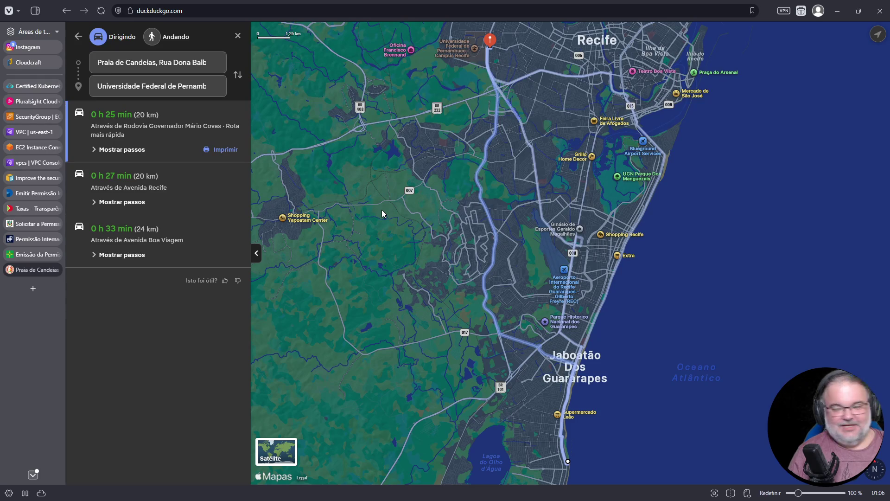
pyautogui.moveTo(411, 302)
pyautogui.mouseDown()
pyautogui.moveTo(348, 200)
pyautogui.moveTo(349, 158)
pyautogui.mouseUp()
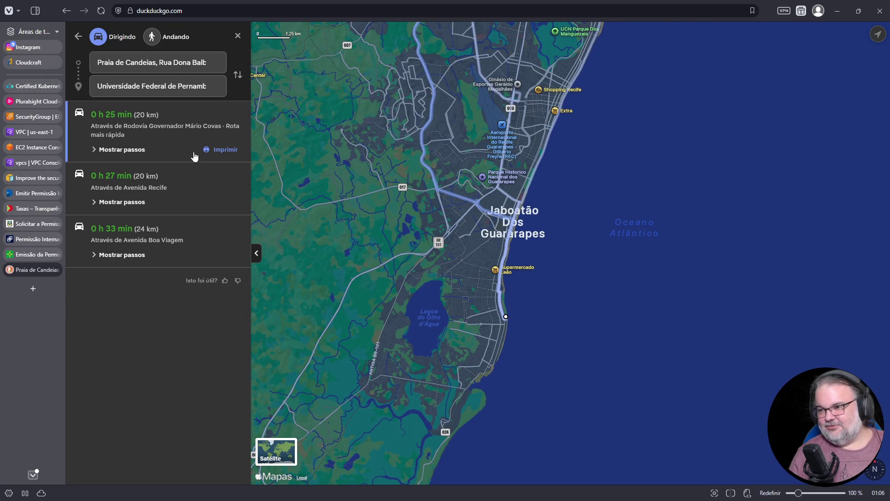
# Close the directions and search for 'faculdades em candeias'
pyautogui.click(236, 36)
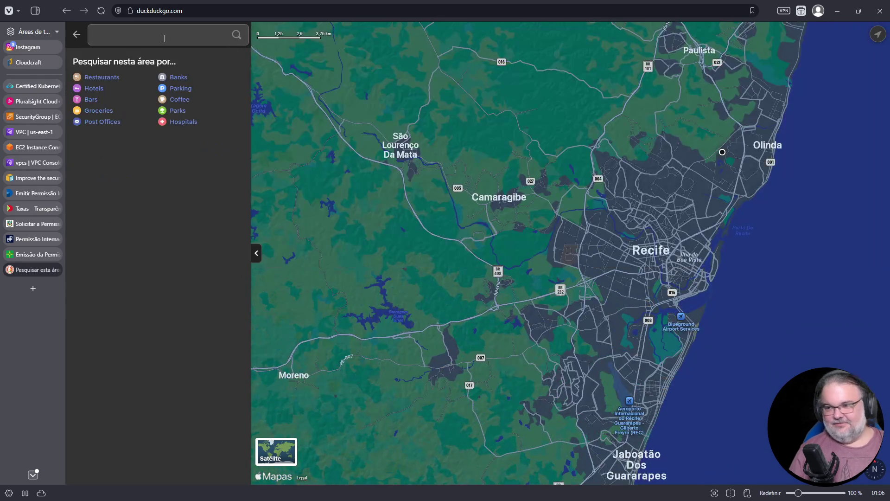
pyautogui.write('faculdades em candeias')
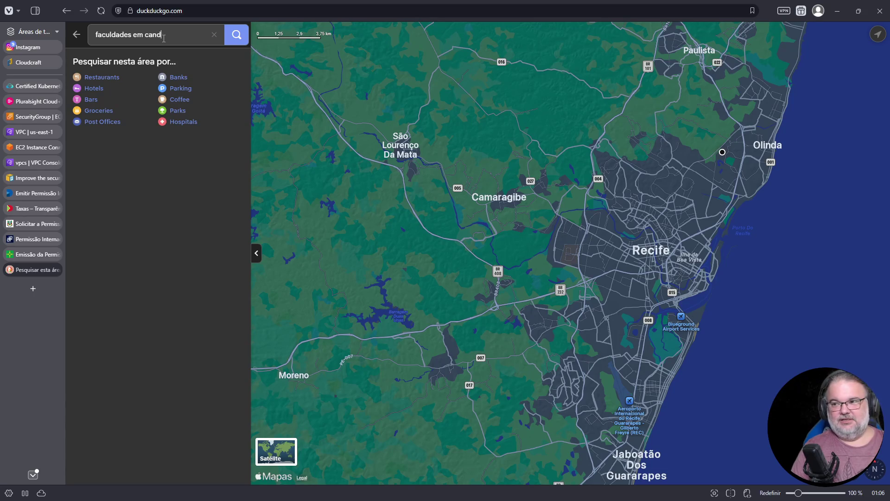
pyautogui.press('Return')
pyautogui.press('Return')
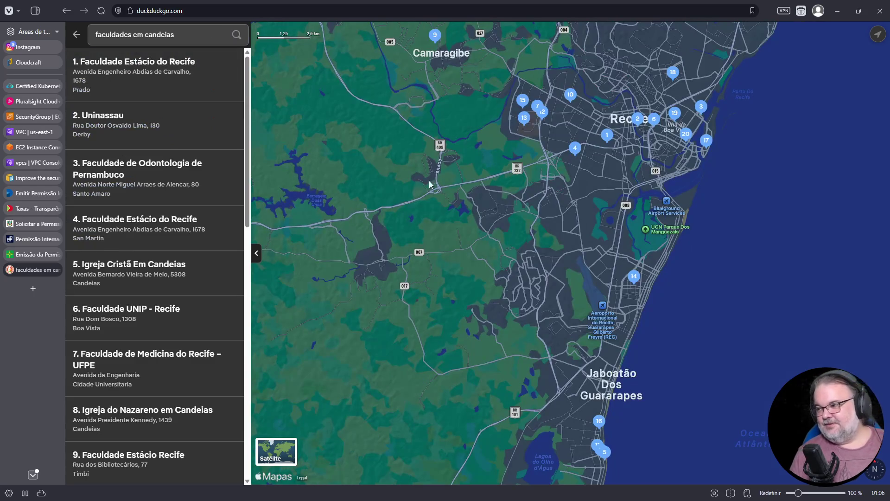
pyautogui.scroll(5, 560, 251)
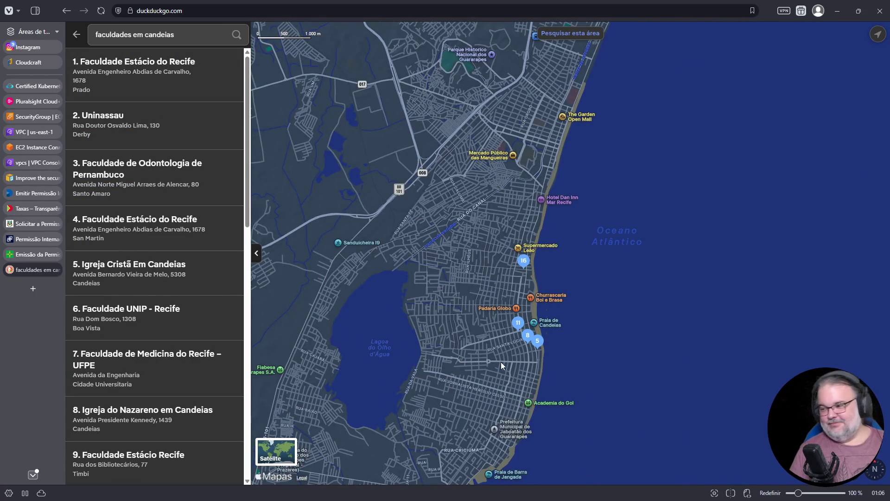
pyautogui.scroll(2, 500, 352)
pyautogui.scroll(3, 502, 361)
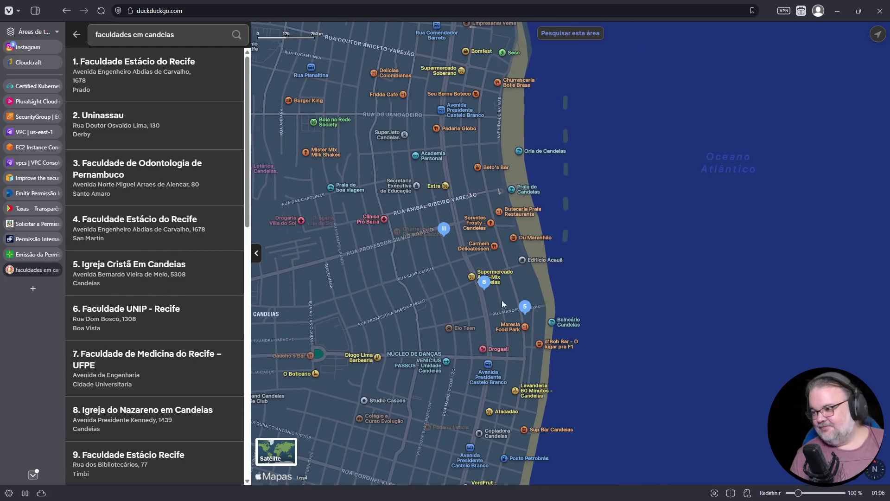
# Inspect a few result pins, rerun the search and open IEADPE Candeias 2's details
pyautogui.click(527, 307)
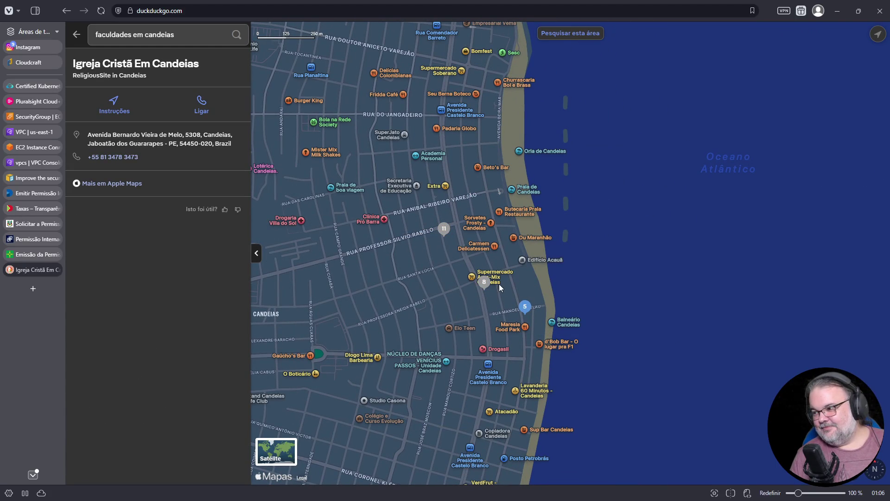
pyautogui.click(483, 283)
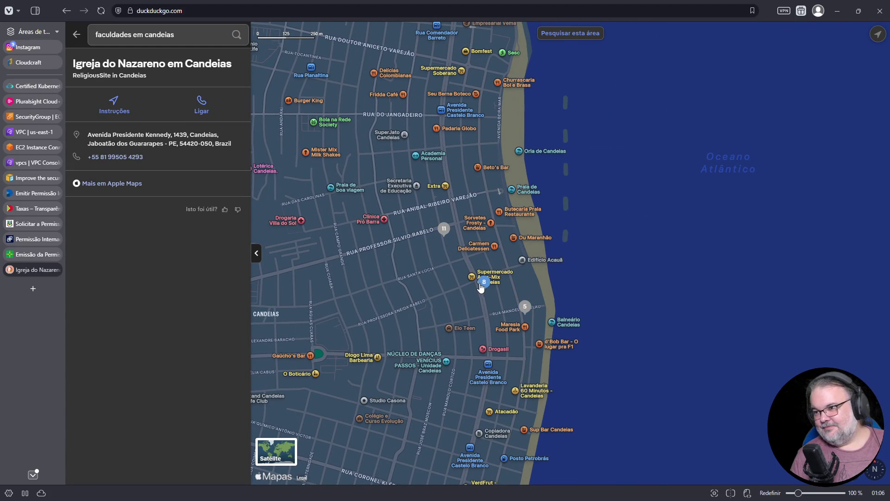
pyautogui.click(445, 230)
pyautogui.click(204, 39)
pyautogui.press('Return')
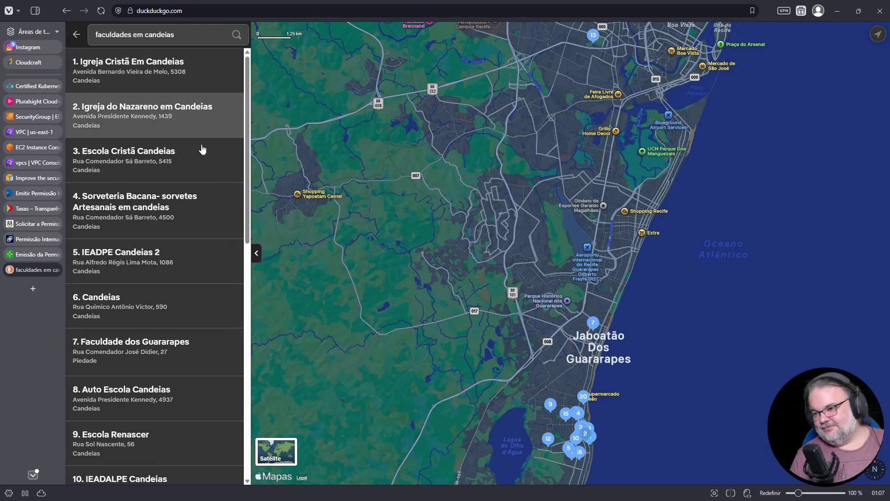
pyautogui.moveTo(405, 398); pyautogui.dragTo(396, 324)
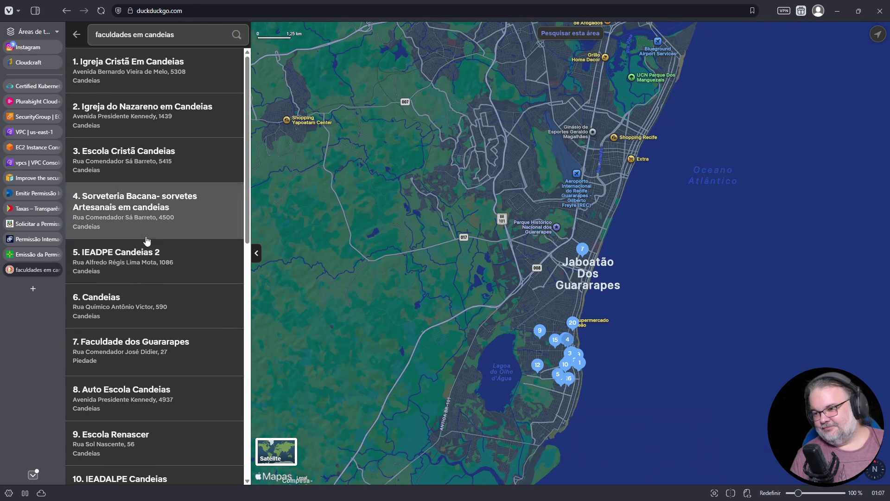
pyautogui.click(196, 266)
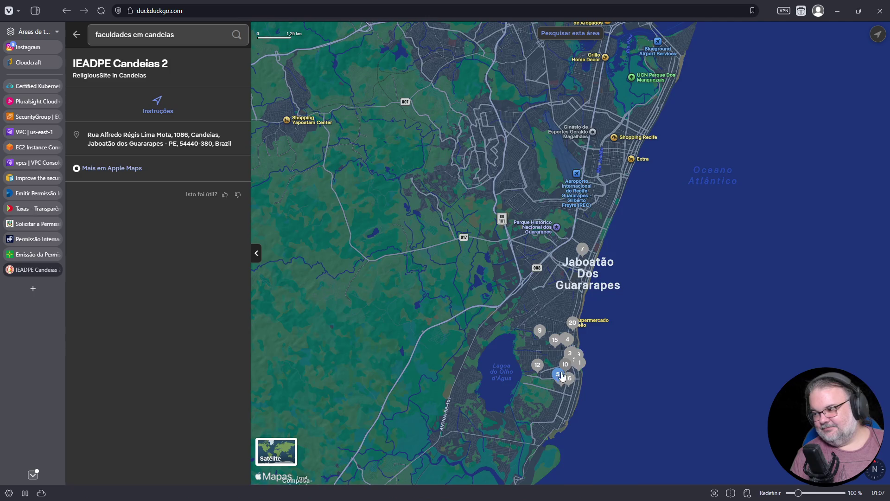
# Zoom and pan the map around the Candeias seafront, Barra de Jangada, Recife and Jaboatão dos Guararapes
pyautogui.scroll(2, 561, 364)
pyautogui.scroll(10, 563, 424)
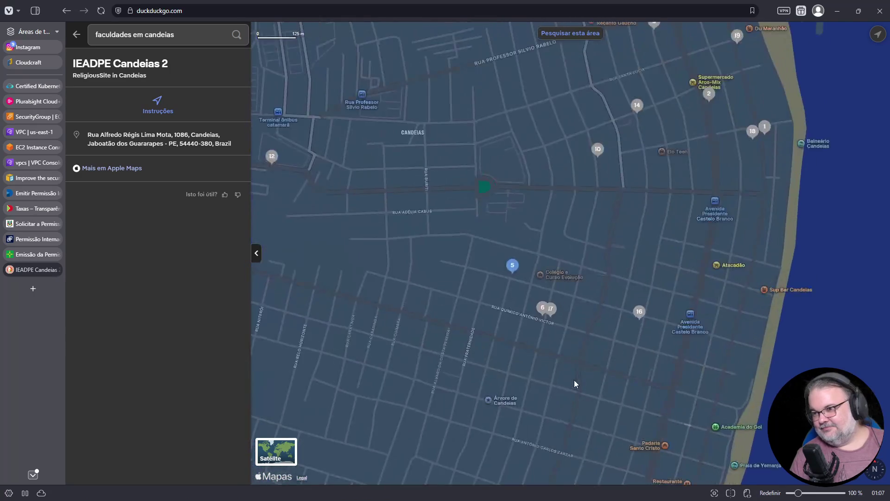
pyautogui.moveTo(583, 317); pyautogui.dragTo(539, 399)
pyautogui.moveTo(558, 433)
pyautogui.mouseDown()
pyautogui.moveTo(388, 356)
pyautogui.moveTo(435, 299)
pyautogui.mouseUp()
pyautogui.scroll(-3, 434, 300)
pyautogui.moveTo(407, 331); pyautogui.dragTo(458, 176)
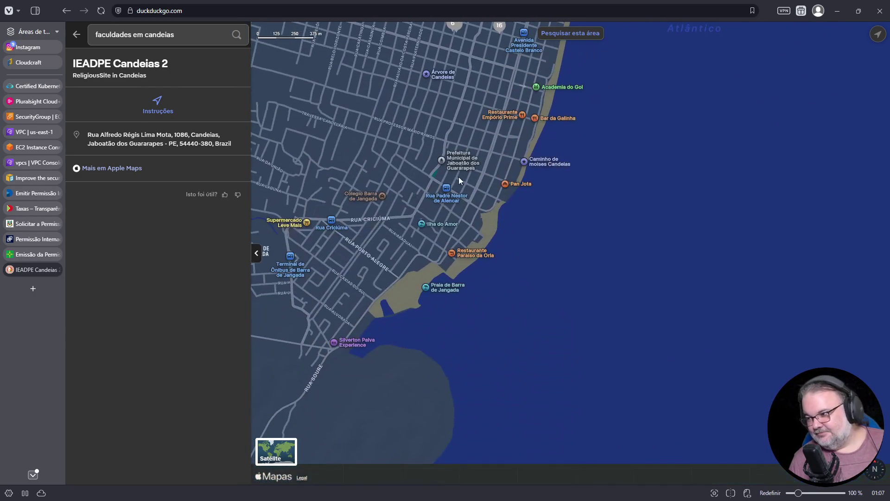
pyautogui.scroll(-5, 449, 236)
pyautogui.scroll(-2, 499, 291)
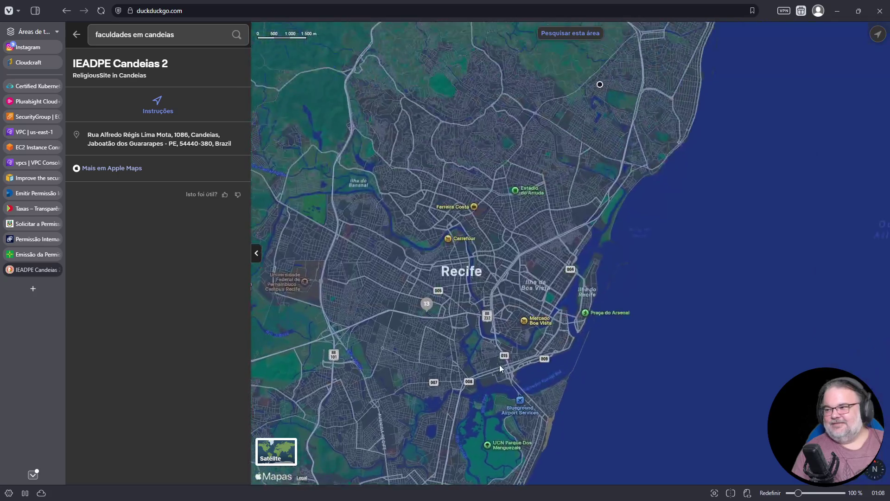
pyautogui.moveTo(499, 291); pyautogui.dragTo(500, 368)
pyautogui.moveTo(457, 478); pyautogui.dragTo(480, 365)
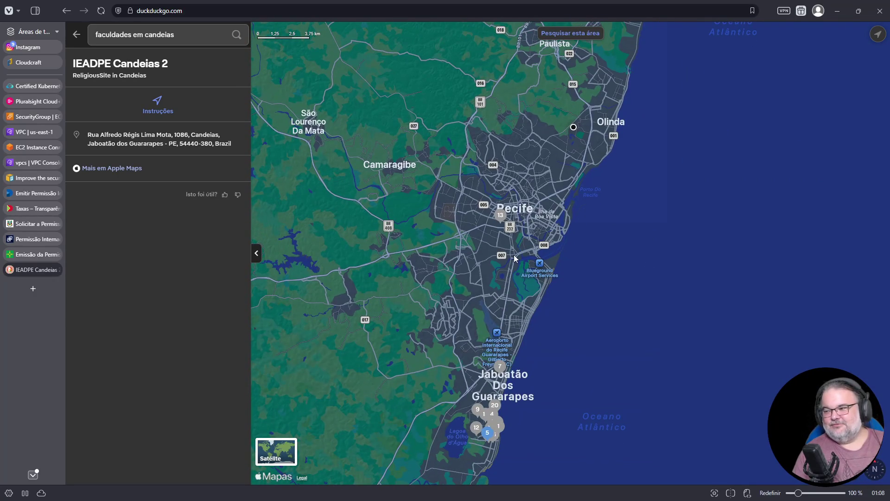
pyautogui.moveTo(505, 310); pyautogui.dragTo(510, 232)
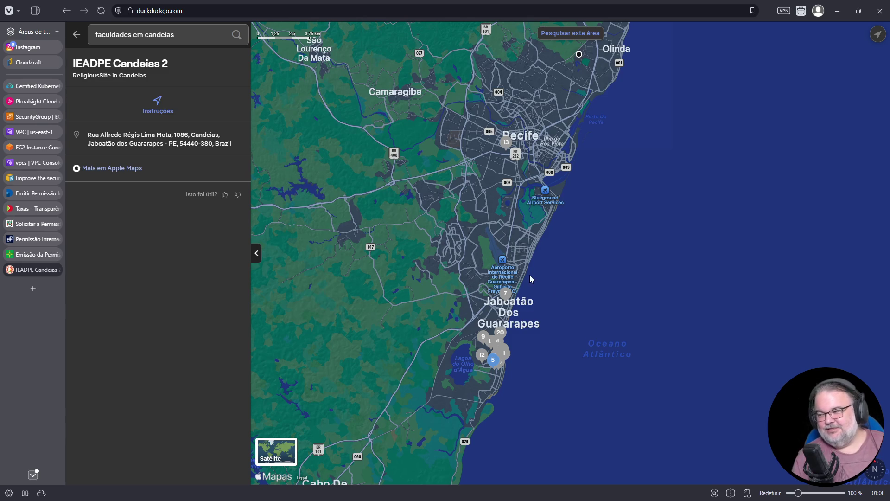
# Follow the coastline south past Porto de Galinhas to Tamandaré
pyautogui.moveTo(531, 279); pyautogui.dragTo(541, 154)
pyautogui.scroll(-3, 521, 260)
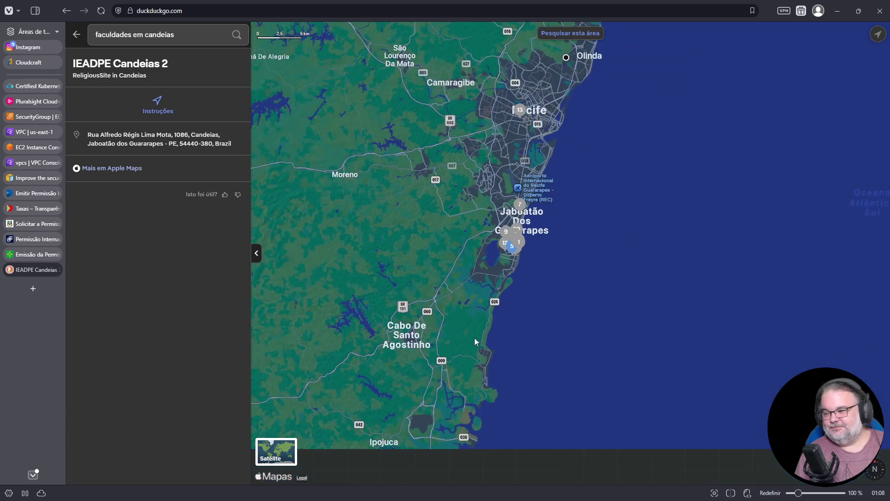
pyautogui.moveTo(475, 341); pyautogui.dragTo(477, 185)
pyautogui.moveTo(454, 290); pyautogui.dragTo(473, 190)
pyautogui.moveTo(465, 230)
pyautogui.mouseDown()
pyautogui.moveTo(466, 343)
pyautogui.moveTo(503, 204)
pyautogui.moveTo(500, 158)
pyautogui.mouseUp()
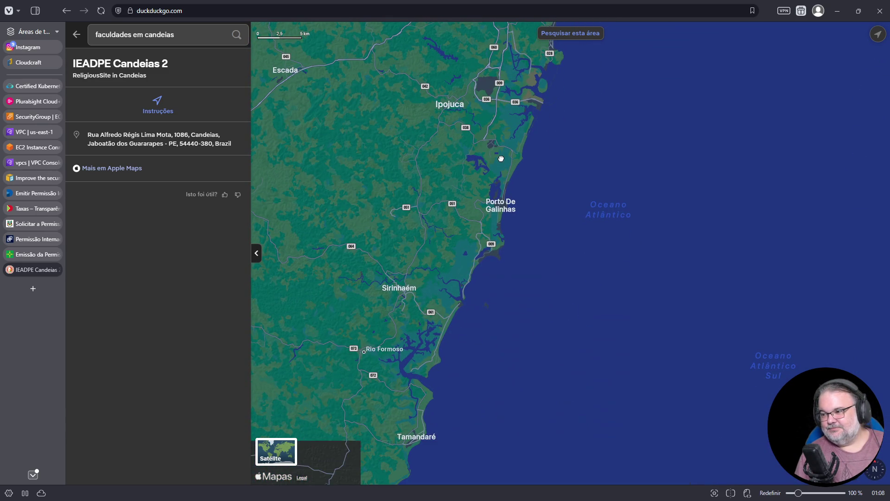
pyautogui.scroll(-2, 499, 197)
pyautogui.moveTo(446, 287); pyautogui.dragTo(469, 133)
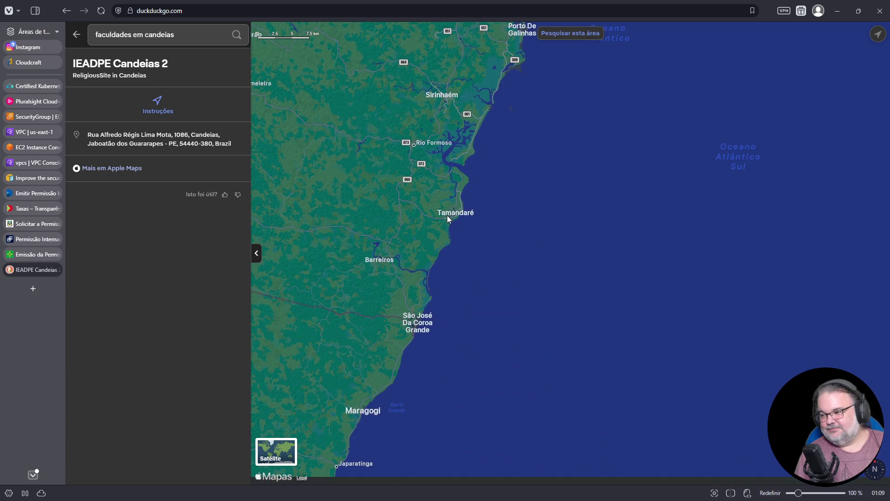
pyautogui.moveTo(448, 212); pyautogui.dragTo(462, 122)
pyautogui.moveTo(457, 155); pyautogui.dragTo(439, 133)
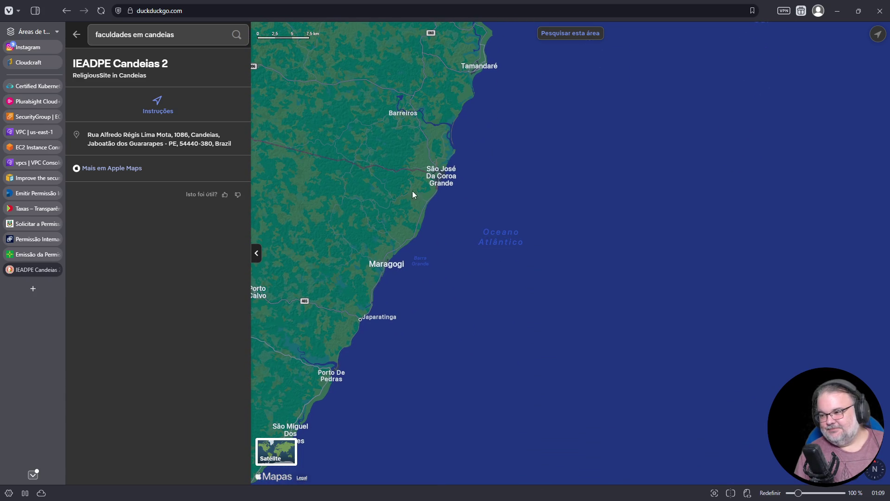
# Continue to São Miguel dos Milagres and Maceió, then return north to Recife and Olinda
pyautogui.moveTo(369, 303); pyautogui.dragTo(403, 149)
pyautogui.moveTo(338, 302)
pyautogui.mouseDown()
pyautogui.moveTo(408, 259)
pyautogui.moveTo(416, 220)
pyautogui.mouseUp()
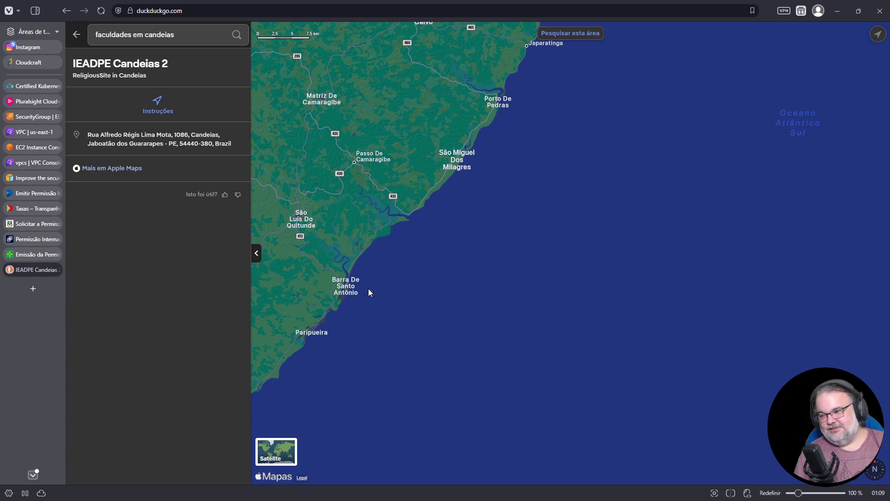
pyautogui.moveTo(312, 336); pyautogui.dragTo(406, 232)
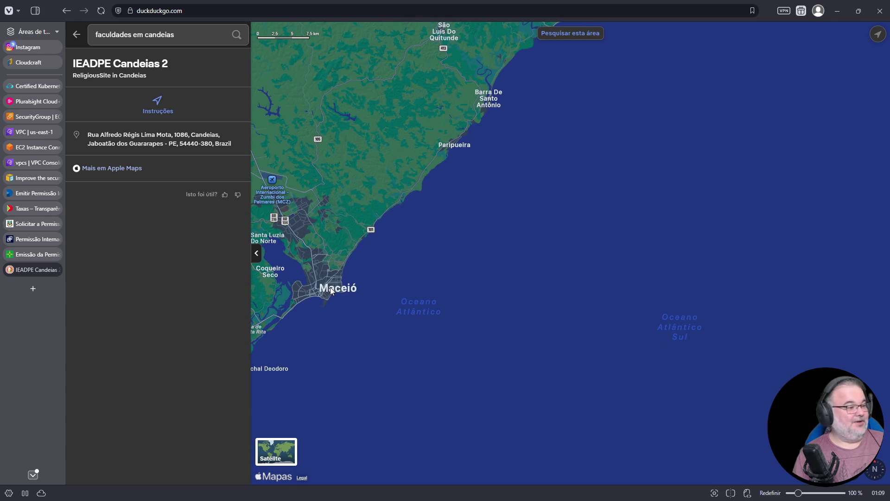
pyautogui.moveTo(349, 260); pyautogui.dragTo(380, 445)
pyautogui.moveTo(455, 192); pyautogui.dragTo(402, 387)
pyautogui.scroll(-3, 402, 388)
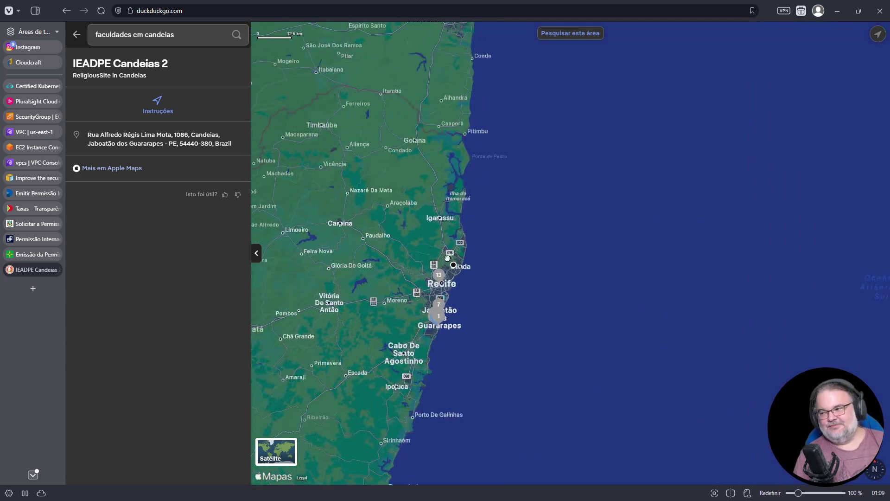
pyautogui.scroll(3, 446, 280)
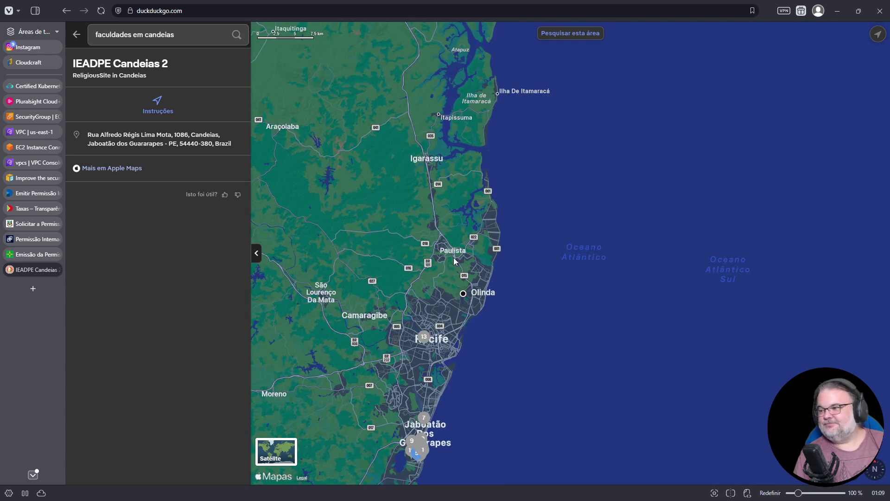
pyautogui.moveTo(452, 209); pyautogui.dragTo(453, 224)
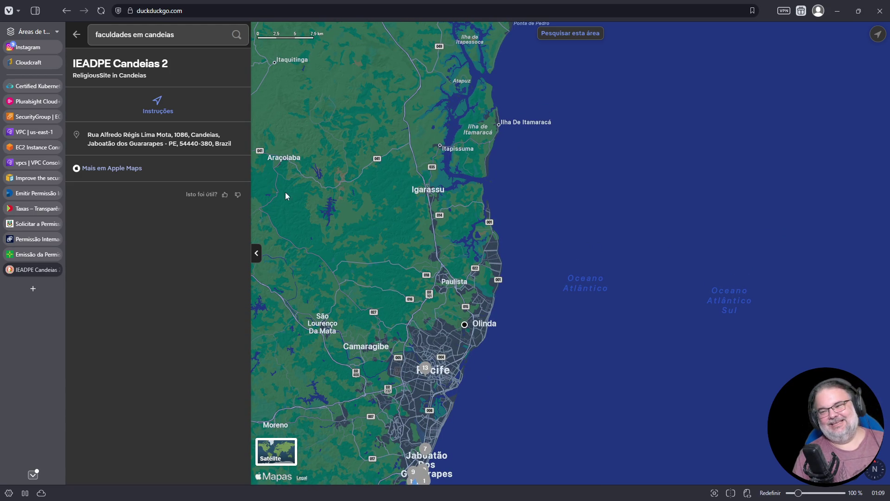
pyautogui.moveTo(46, 258)
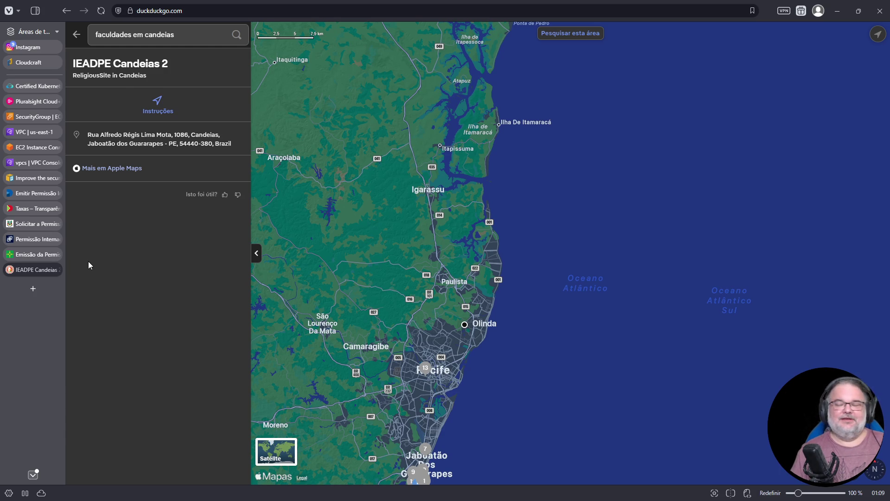
# Close the IEADPE Candeias 2 map tab and the five Detran permit and fees tabs
pyautogui.middleClick(52, 266)
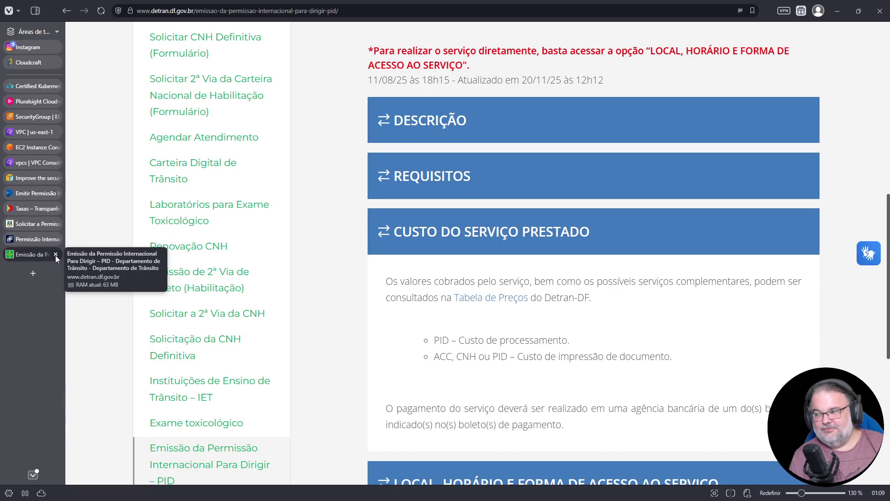
pyautogui.click(55, 254)
pyautogui.click(56, 239)
pyautogui.click(55, 224)
pyautogui.click(55, 208)
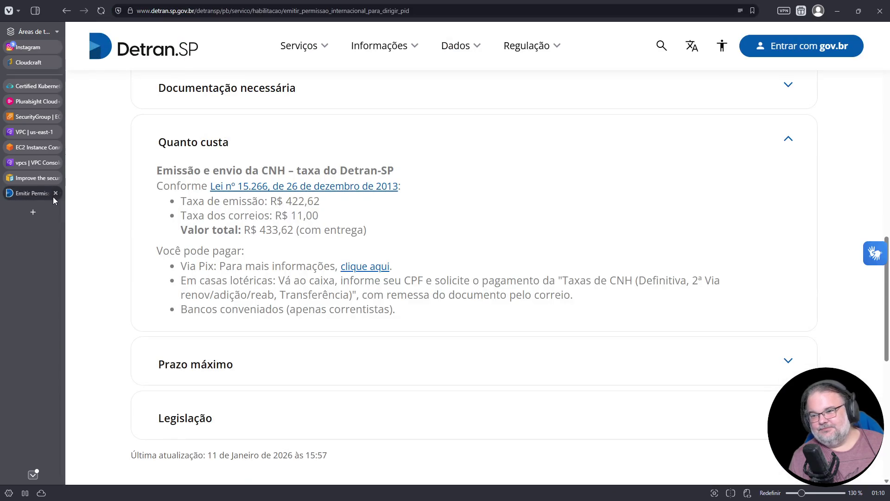
pyautogui.click(55, 193)
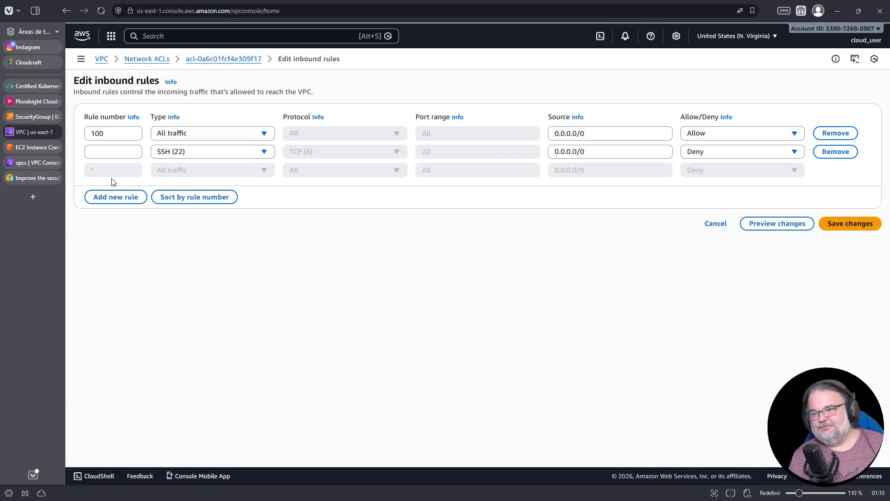
pyautogui.moveTo(50, 180)
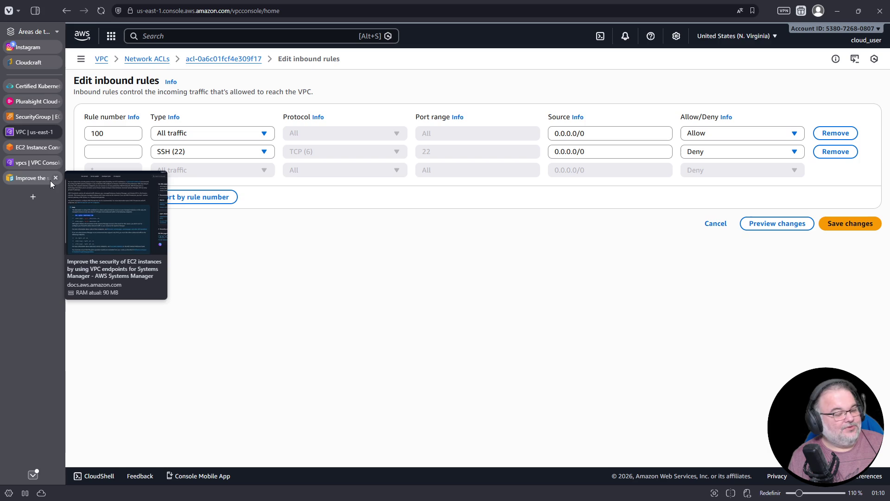
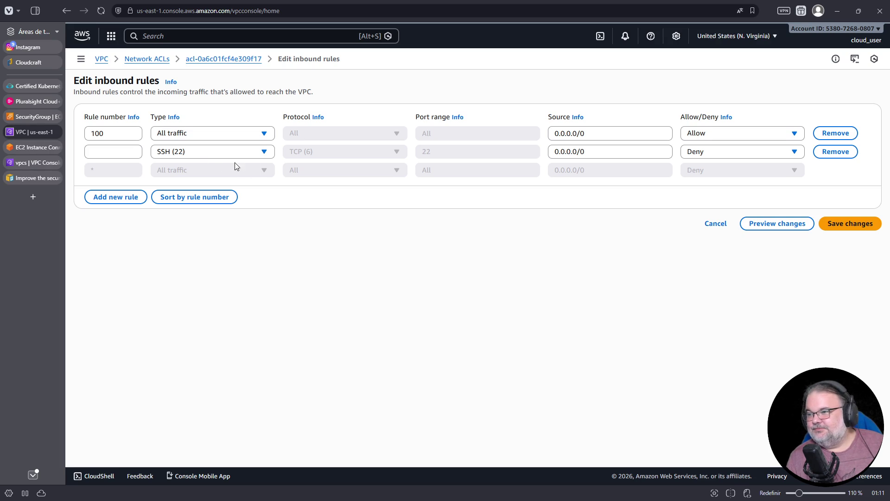
# Open a new browser tab on the start page from the tab sidebar
pyautogui.click(33, 196)
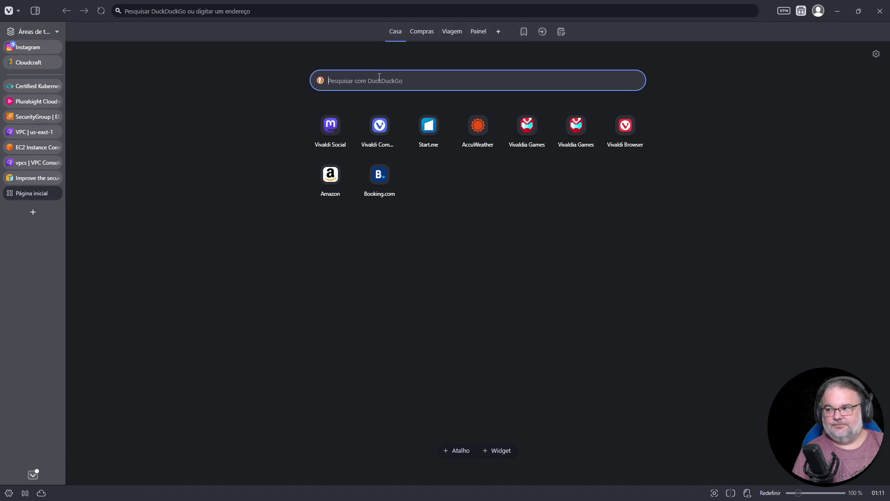
pyautogui.click(398, 13)
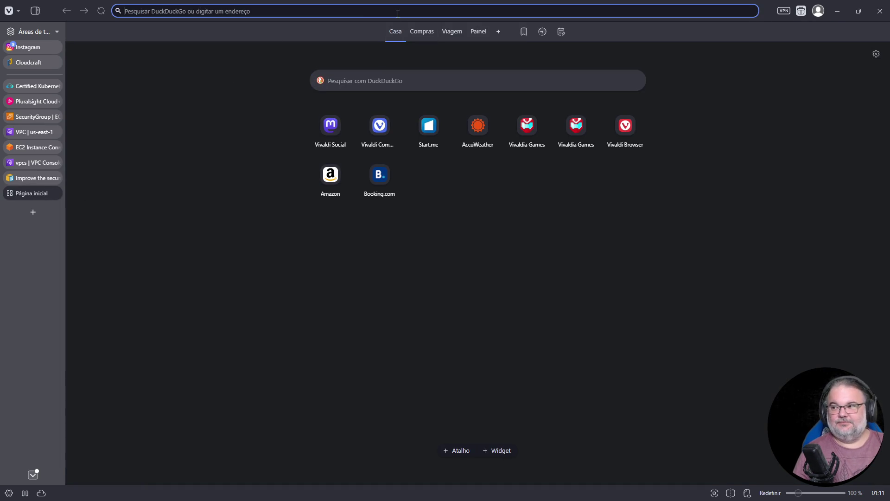
pyautogui.write('www.google.c')
pyautogui.press('Return')
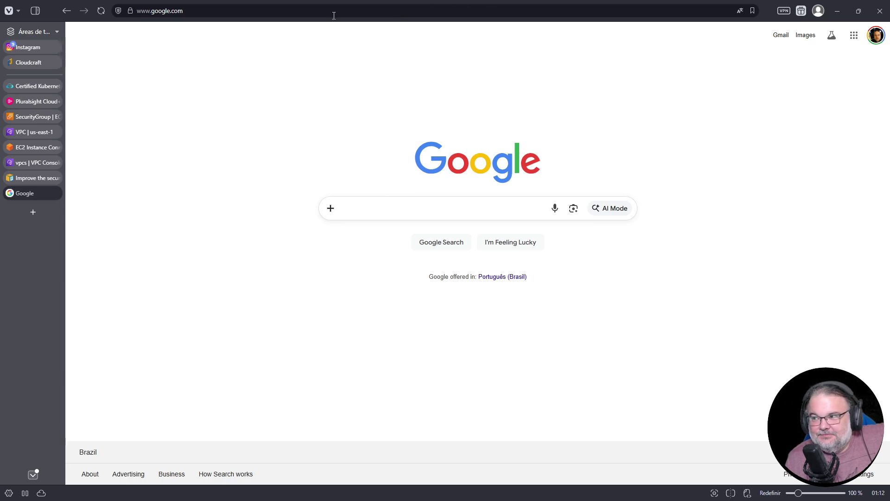
# Search Google for 'chuveiro elétrico 110 gasto mes'
pyautogui.click(374, 206)
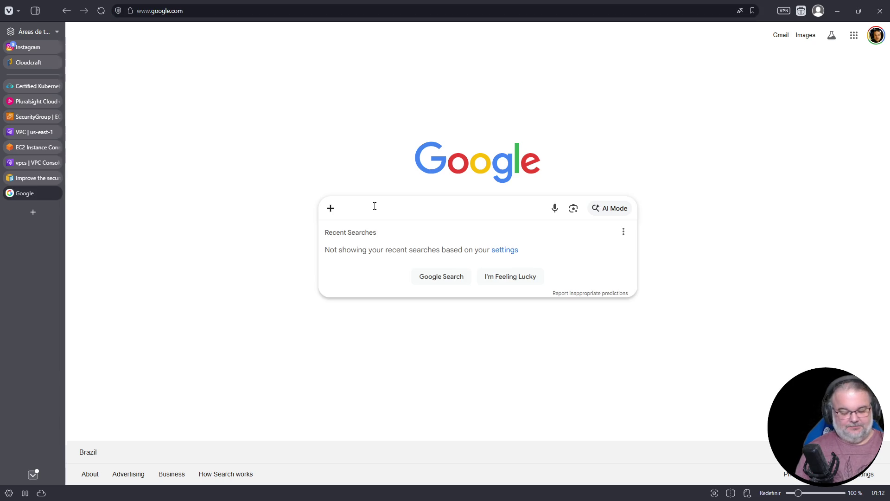
pyautogui.write('chuveiro el')
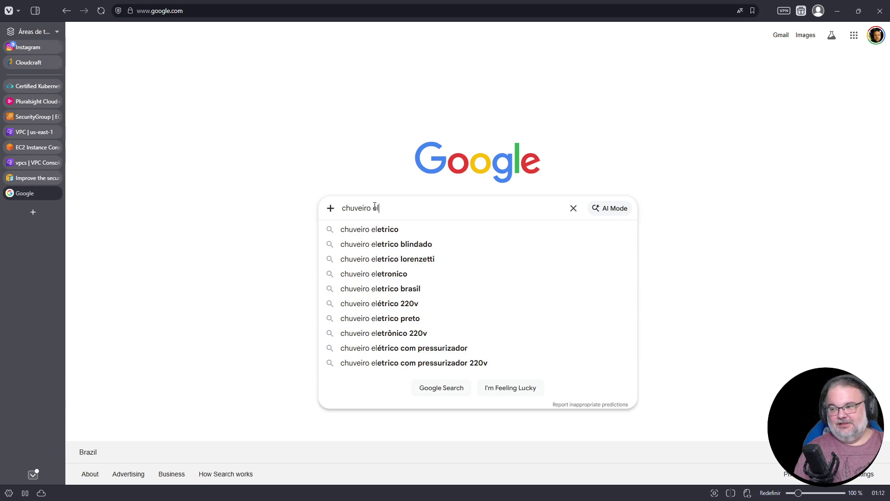
pyautogui.write('étrico ')
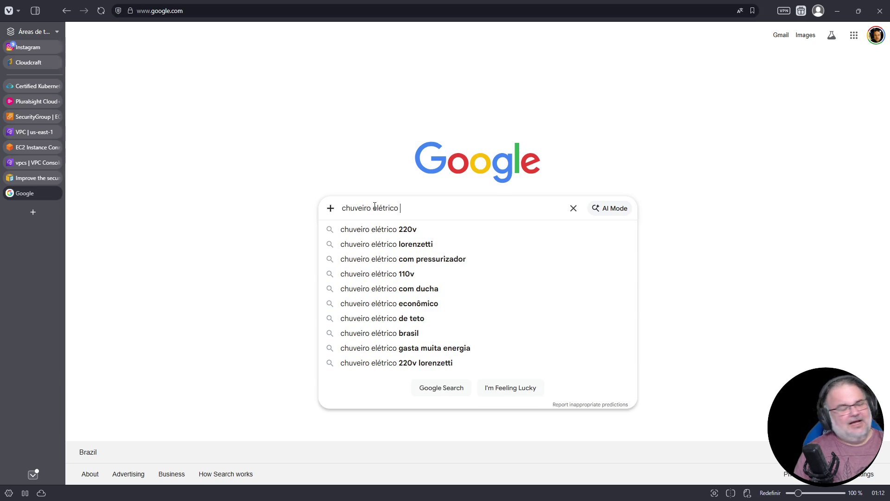
pyautogui.write('110')
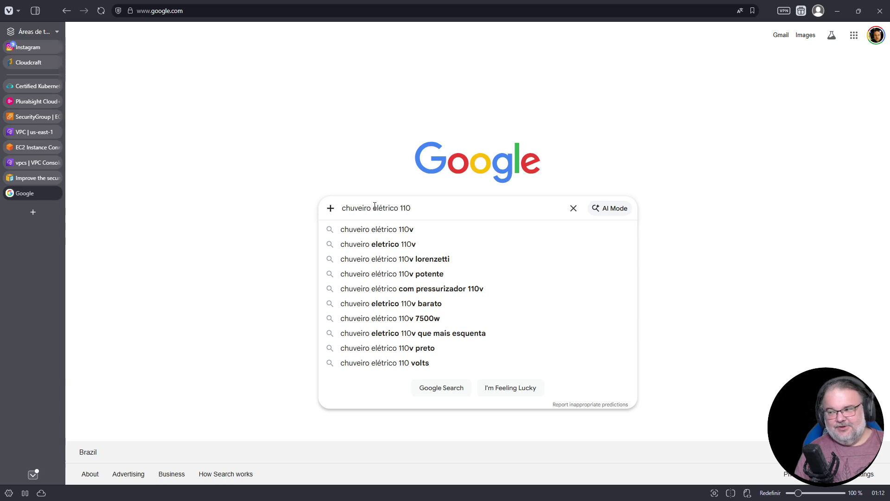
pyautogui.write(' gasto ')
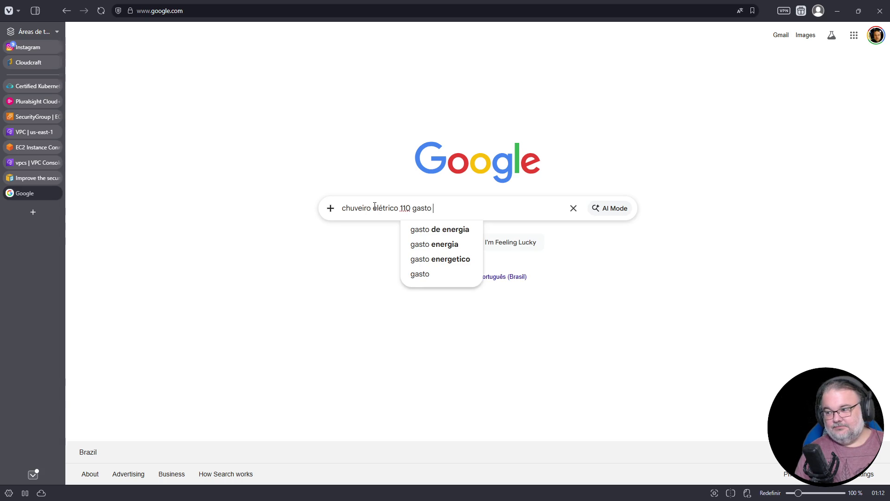
pyautogui.write('mes')
pyautogui.press('Return')
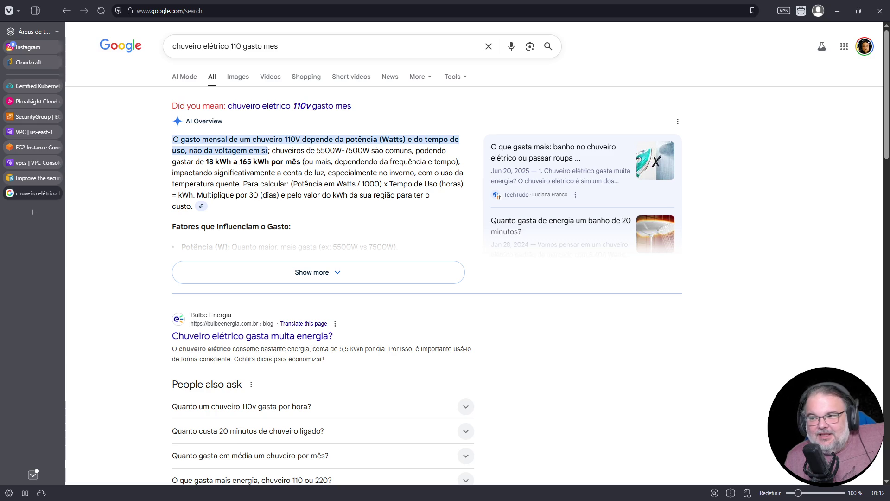
# Highlight the '18 kWh a 165 kWh' estimate and expand the AI Overview to its full text
pyautogui.moveTo(206, 160); pyautogui.dragTo(269, 161)
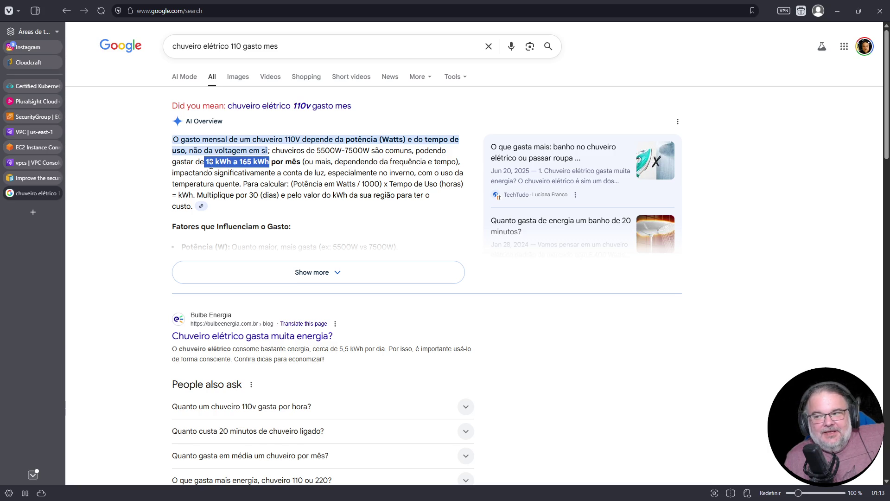
pyautogui.click(207, 161)
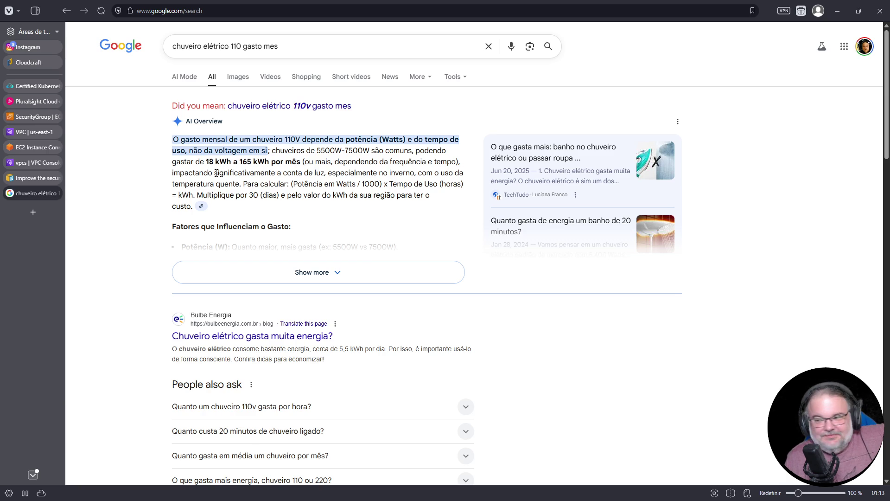
pyautogui.click(297, 271)
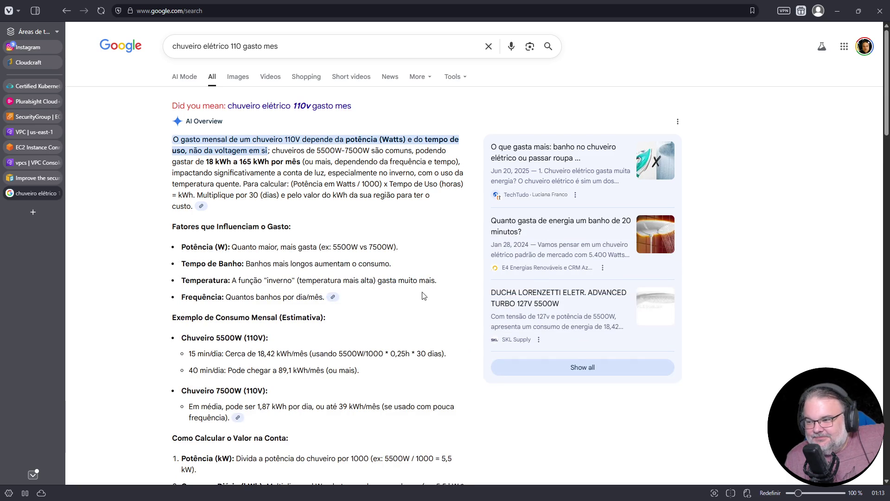
pyautogui.scroll(-2, 424, 295)
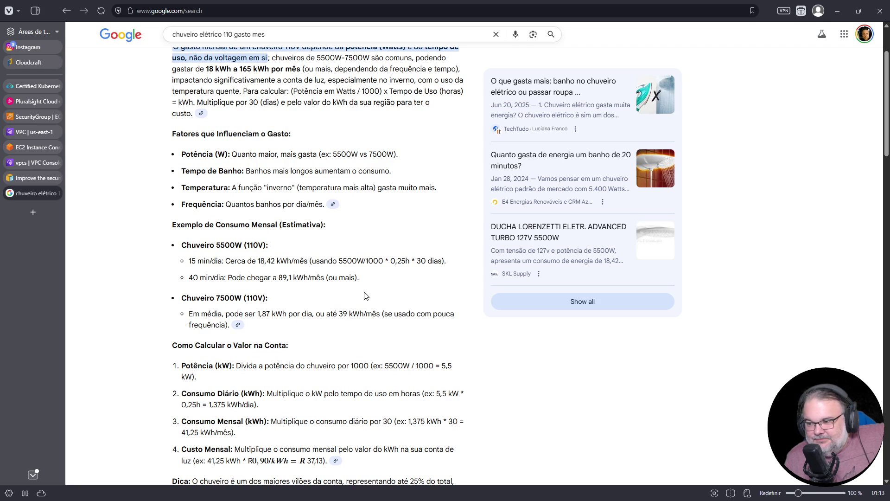
# Highlight the 15 min/dia (18,42 kWh) and 40 min/dia (89,1 kWh) examples, then open the Dyona article
pyautogui.moveTo(188, 261); pyautogui.dragTo(283, 260)
pyautogui.moveTo(279, 260); pyautogui.dragTo(277, 261)
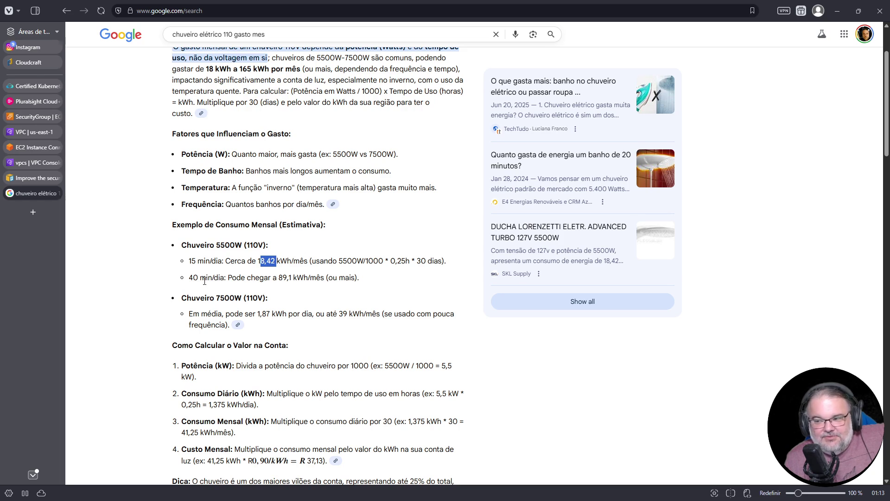
pyautogui.moveTo(189, 278); pyautogui.dragTo(252, 279)
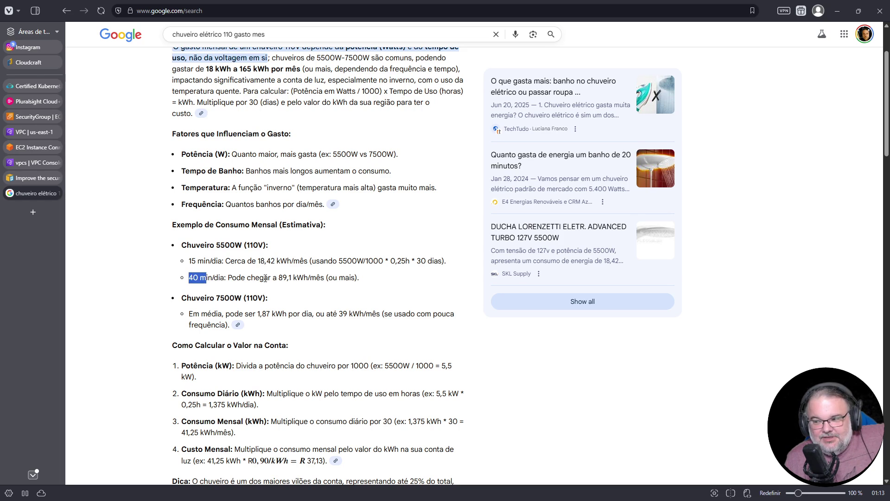
pyautogui.doubleClick(286, 277)
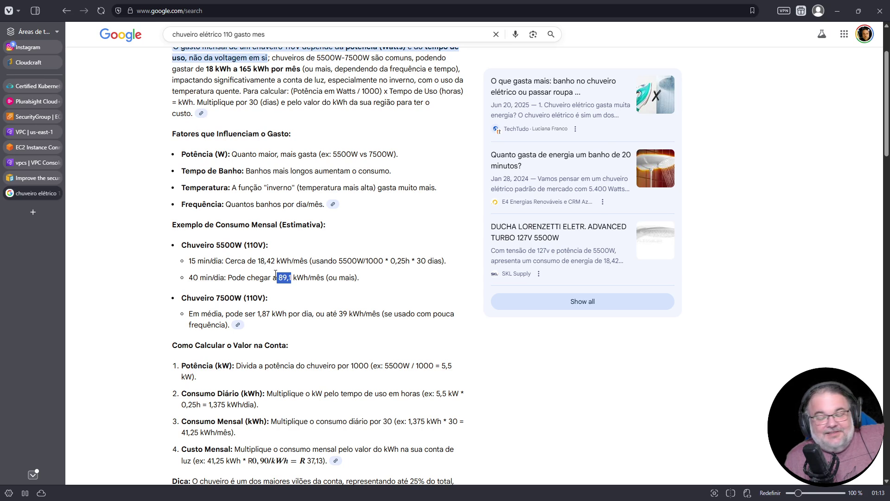
pyautogui.scroll(-5, 305, 327)
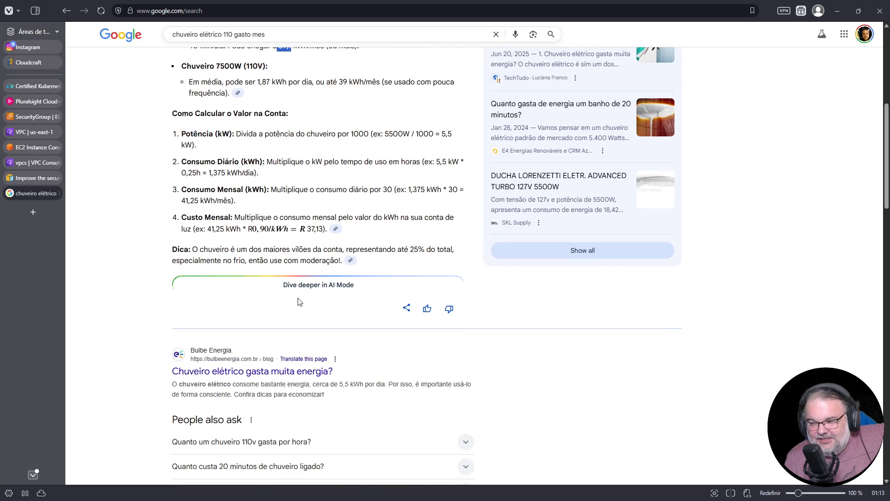
pyautogui.scroll(-14, 216, 278)
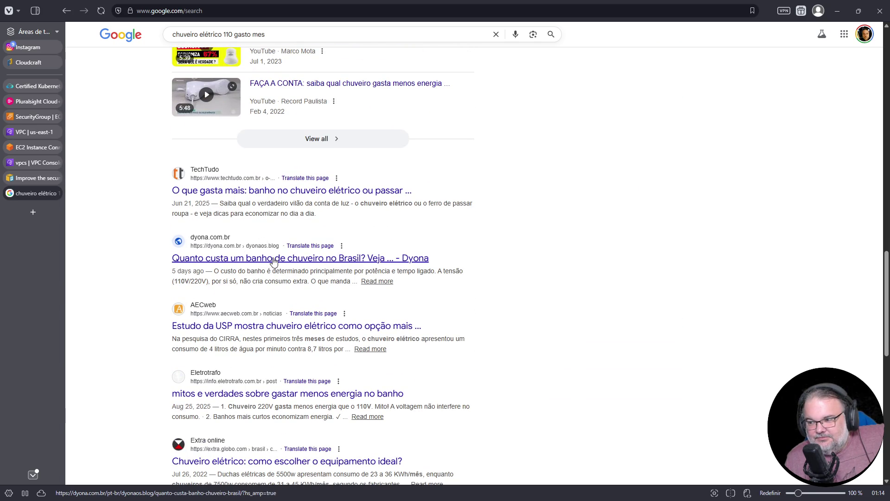
pyautogui.click(274, 260)
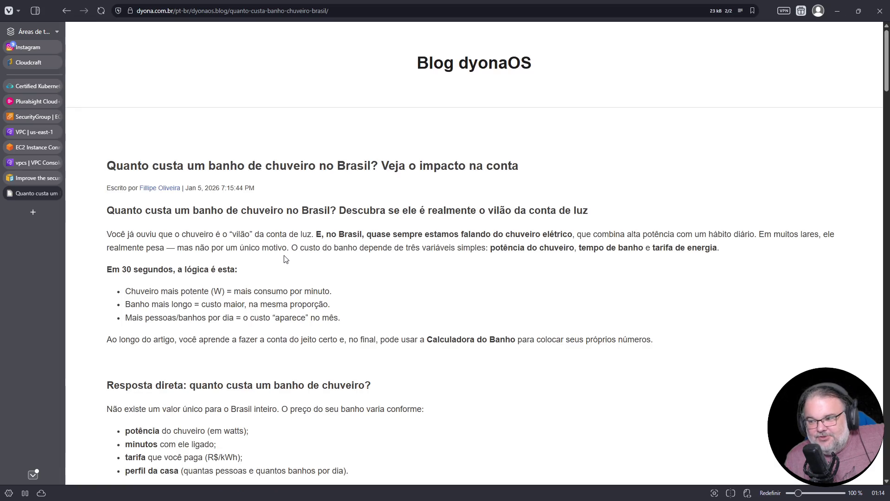
# Scroll down the Dyona article to the 'Exemplo relâmpago' shower-savings example
pyautogui.scroll(-4, 261, 305)
pyautogui.scroll(-7, 261, 305)
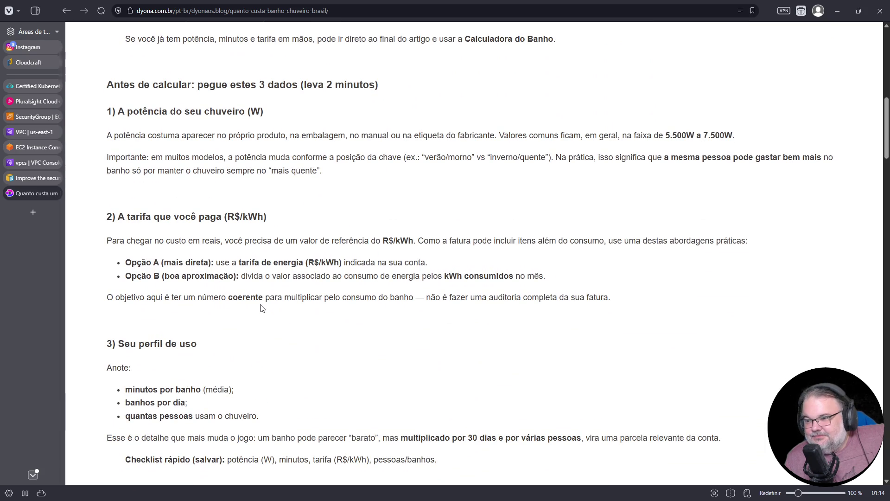
pyautogui.scroll(-6, 261, 309)
pyautogui.scroll(-6, 258, 309)
pyautogui.scroll(-2, 257, 309)
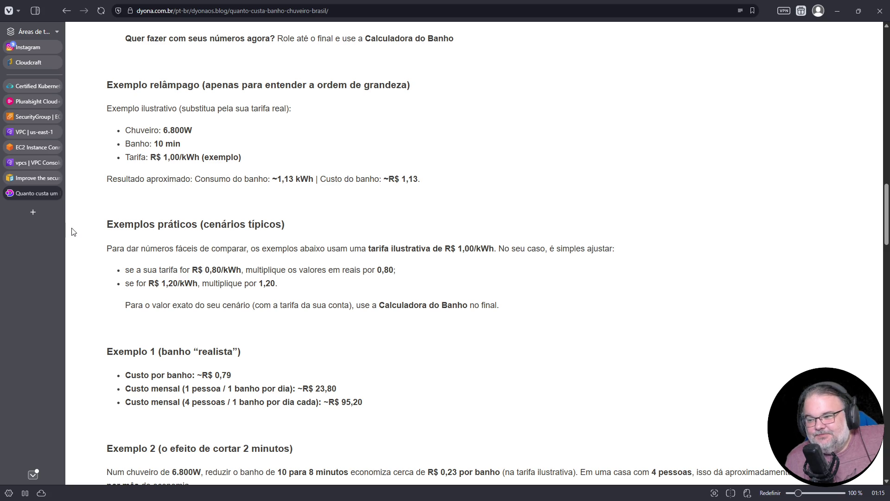
pyautogui.scroll(-5, 471, 371)
pyautogui.scroll(-3, 471, 371)
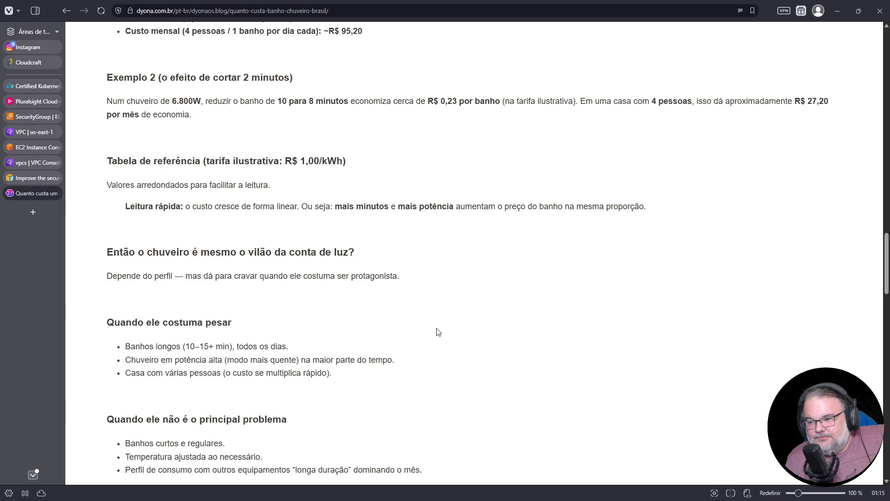
pyautogui.scroll(-4, 436, 327)
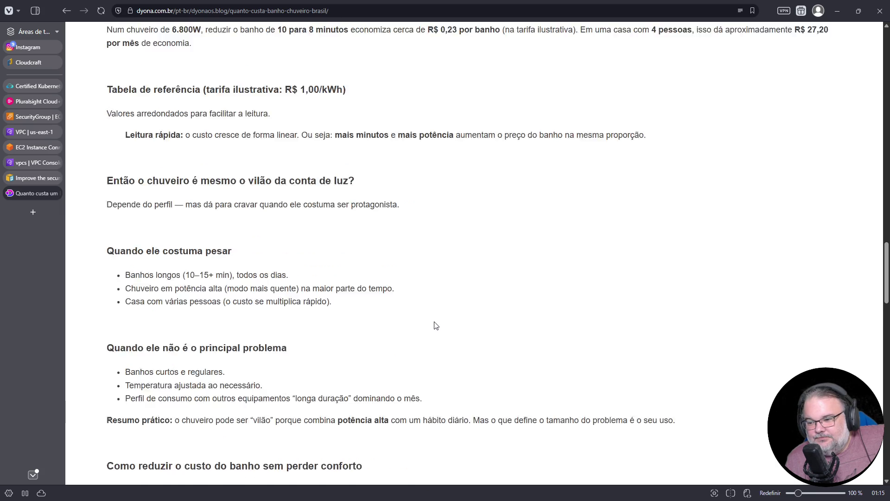
pyautogui.scroll(-3, 436, 325)
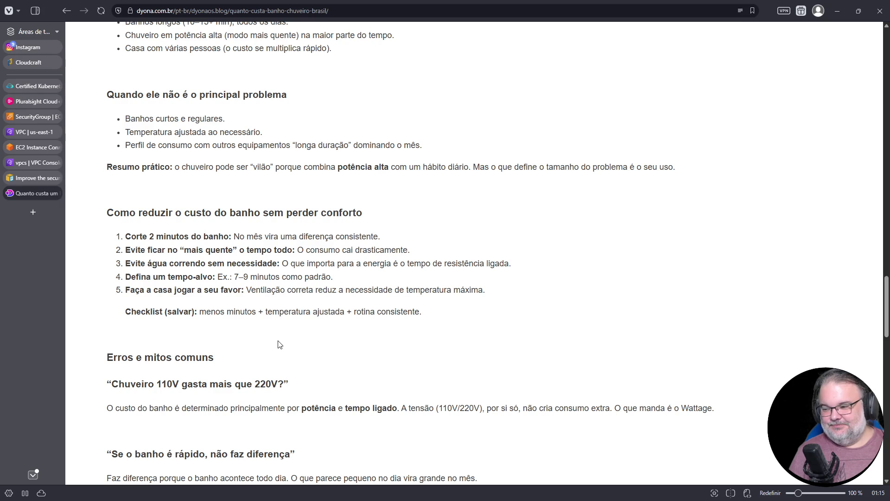
pyautogui.scroll(-4, 279, 344)
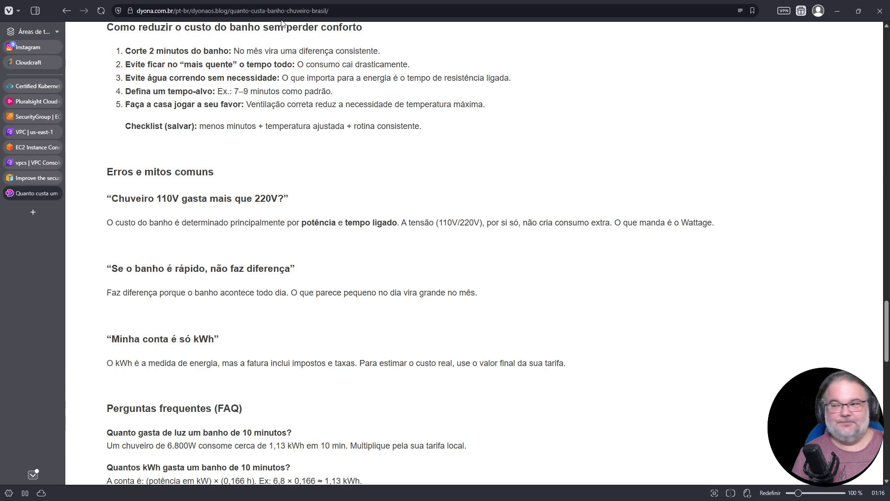
pyautogui.click(304, 11)
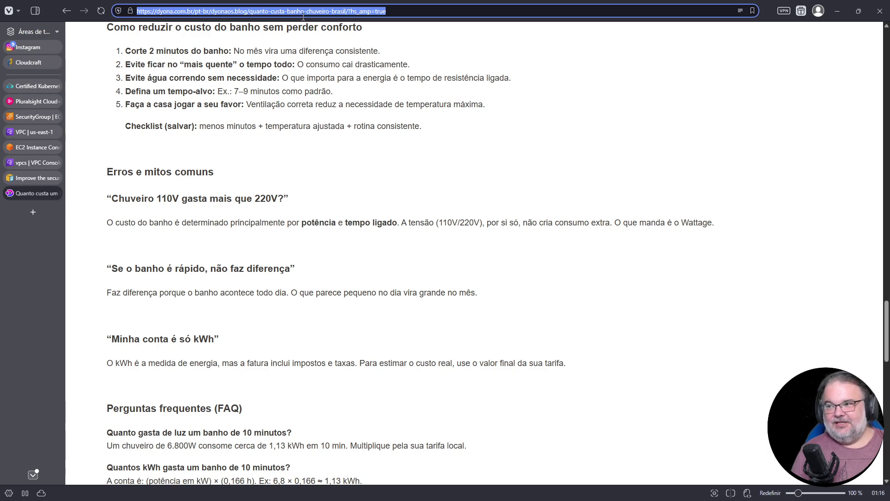
# Search for 'filipines xpat' and open the expat.com 'Living in the Philippines' guide
pyautogui.write('fili')
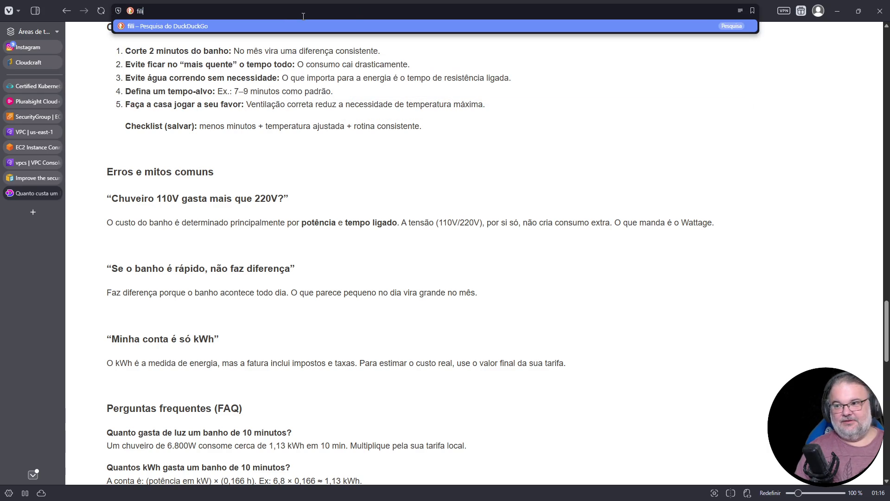
pyautogui.write('pines xpat')
pyautogui.press('Return')
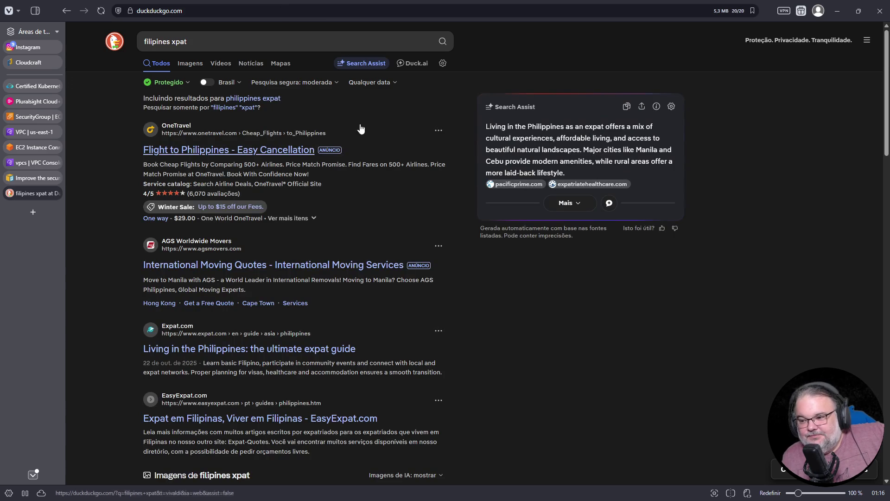
pyautogui.scroll(-1, 310, 233)
pyautogui.scroll(-3, 310, 233)
pyautogui.click(307, 209)
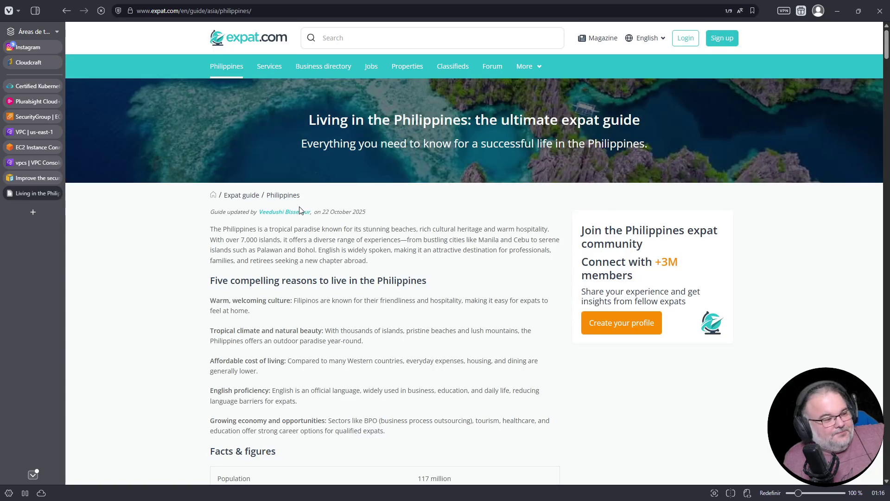
# Jump to 'Finance and banks in the Philippines' from the guide's 'In this guide' list
pyautogui.scroll(-5, 289, 204)
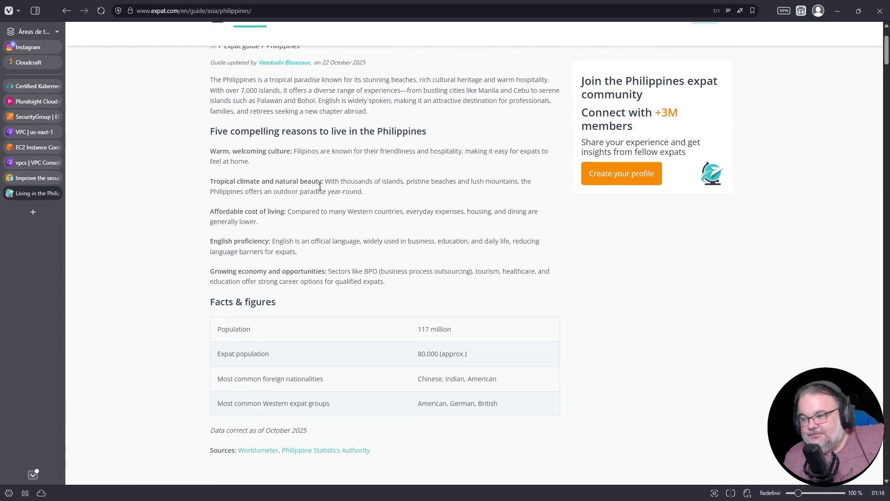
pyautogui.scroll(5, 351, 186)
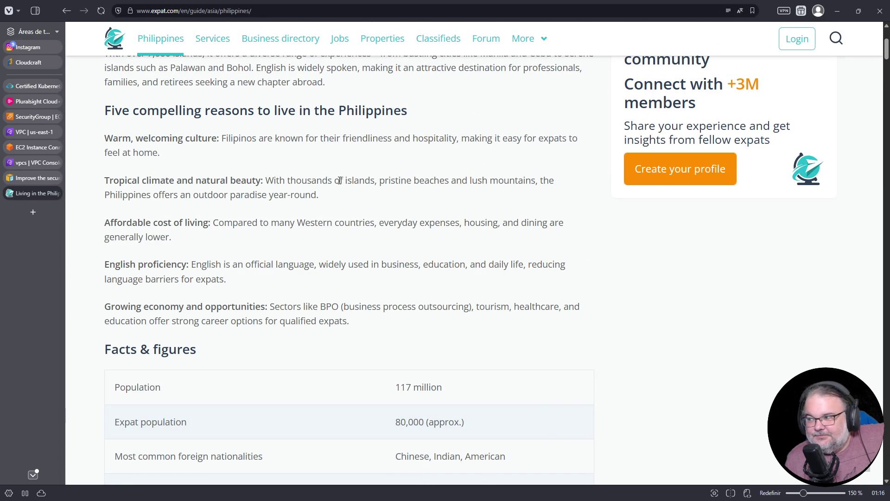
pyautogui.scroll(-5, 340, 180)
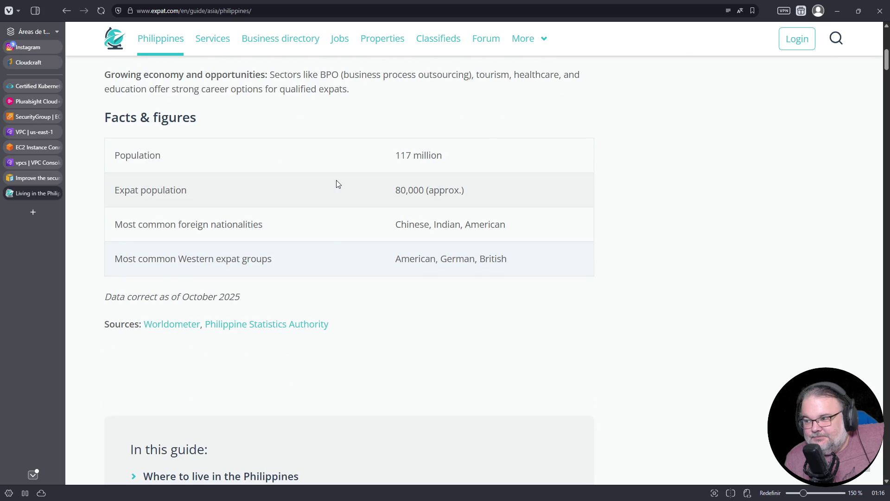
pyautogui.scroll(-2, 338, 183)
pyautogui.scroll(-7, 338, 184)
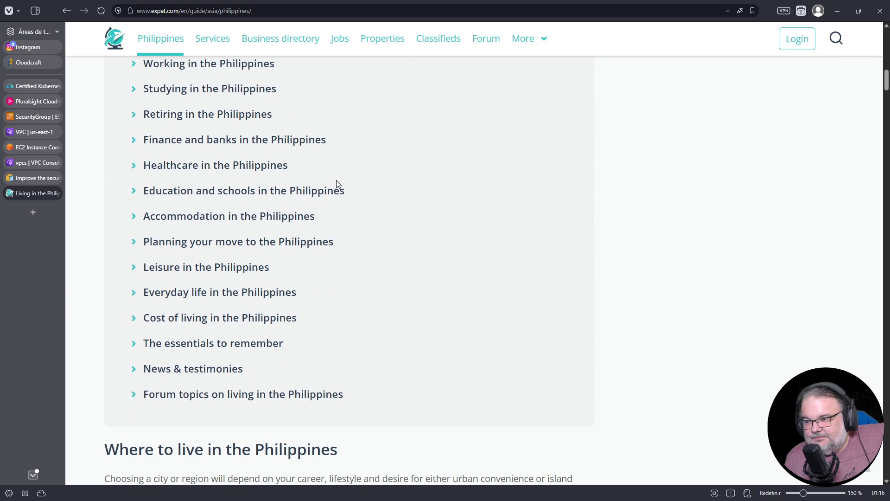
pyautogui.click(251, 141)
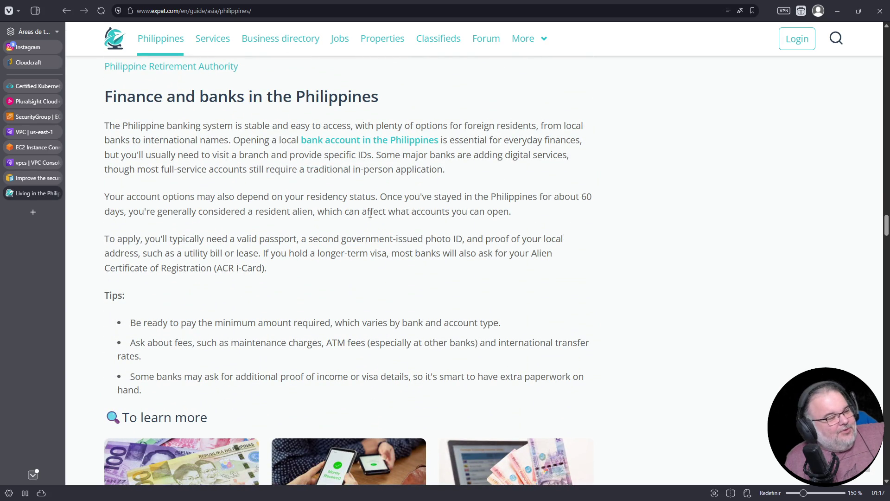
# Read on to the Education and schools section about free public K–12 schooling
pyautogui.scroll(-10, 353, 211)
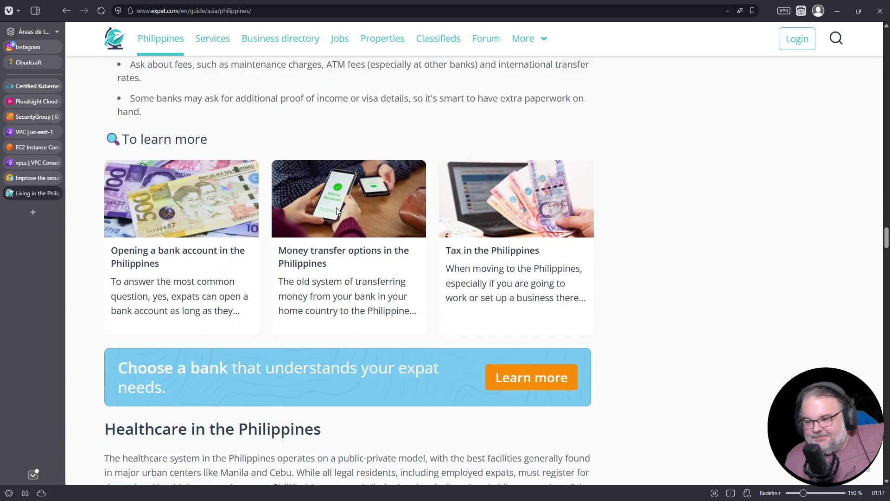
pyautogui.scroll(-5, 336, 207)
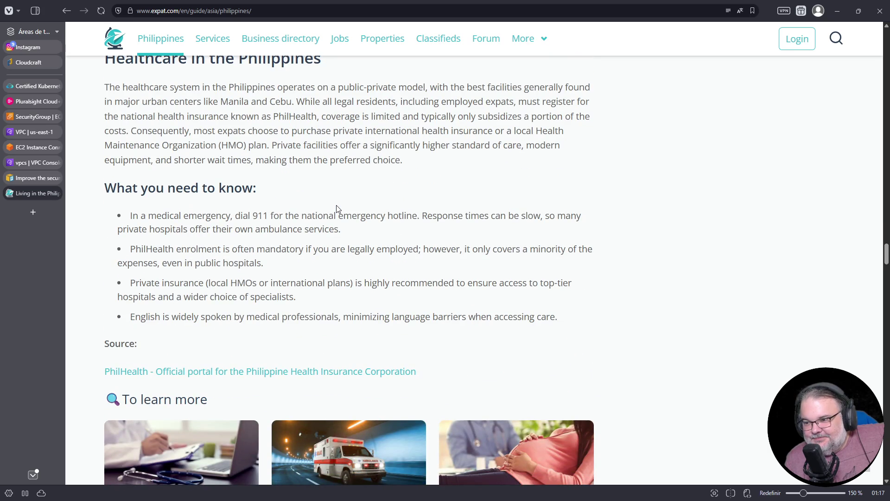
pyautogui.scroll(-4, 338, 209)
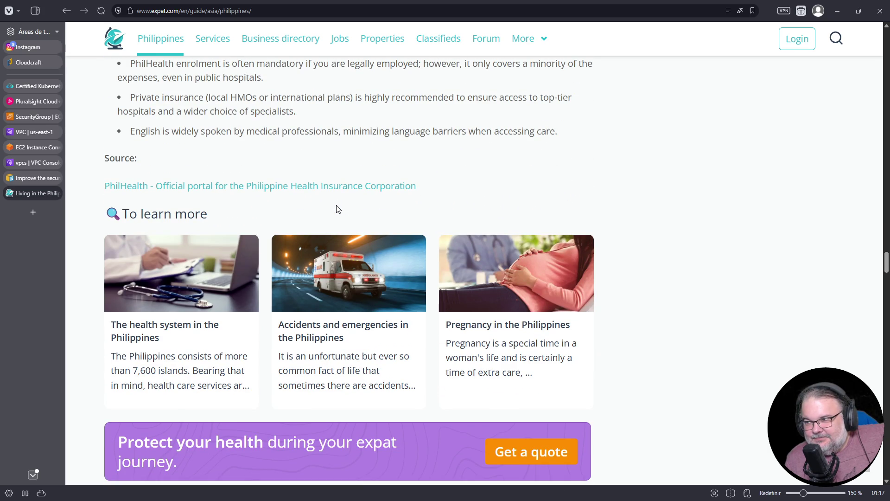
pyautogui.scroll(2, 338, 209)
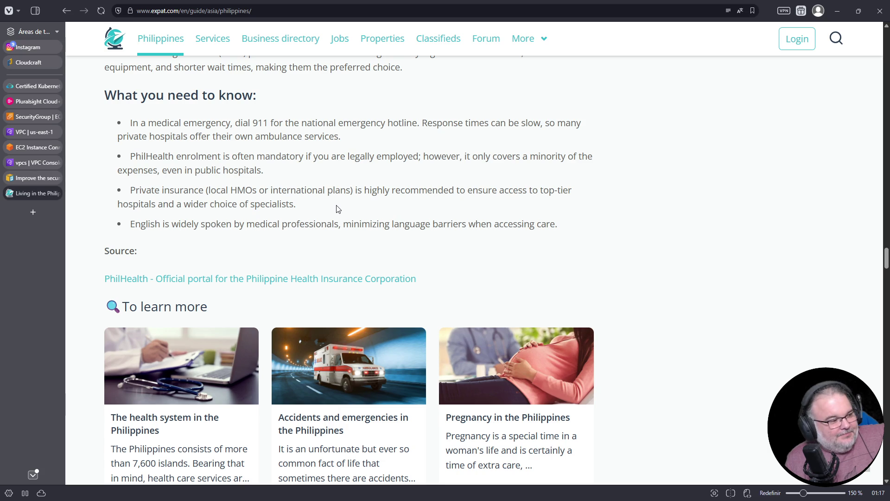
pyautogui.scroll(-7, 338, 209)
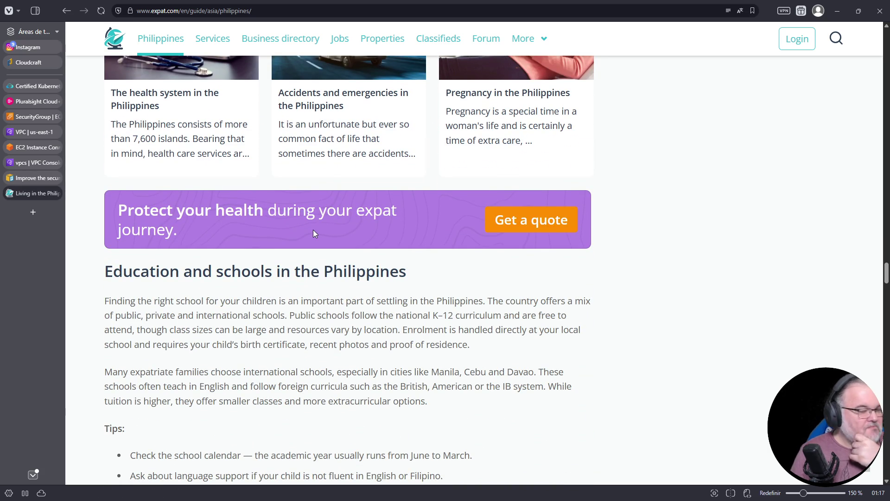
pyautogui.scroll(-4, 316, 229)
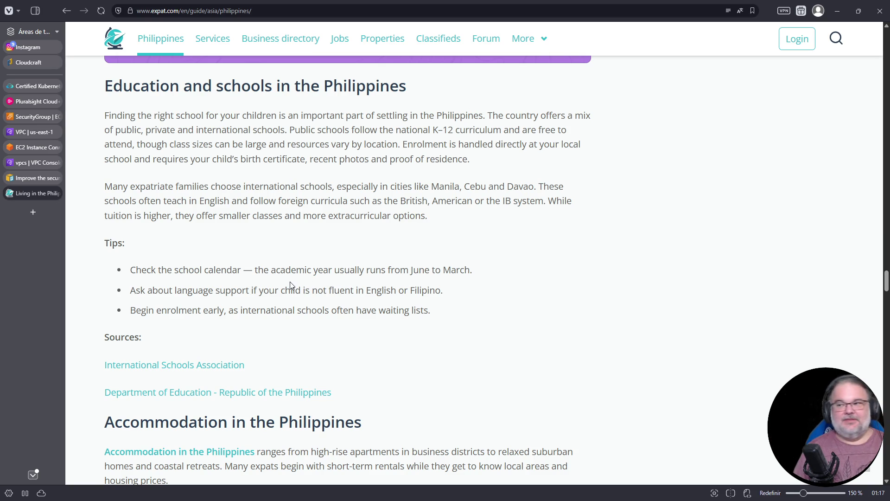
pyautogui.click(330, 12)
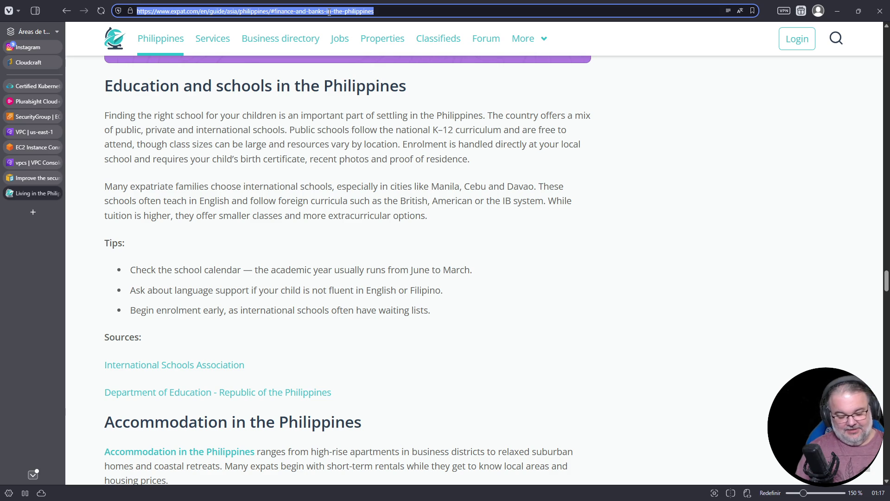
# Search '996 china' and open the Wikipedia 996 working hour system article
pyautogui.write('996 china')
pyautogui.press('Return')
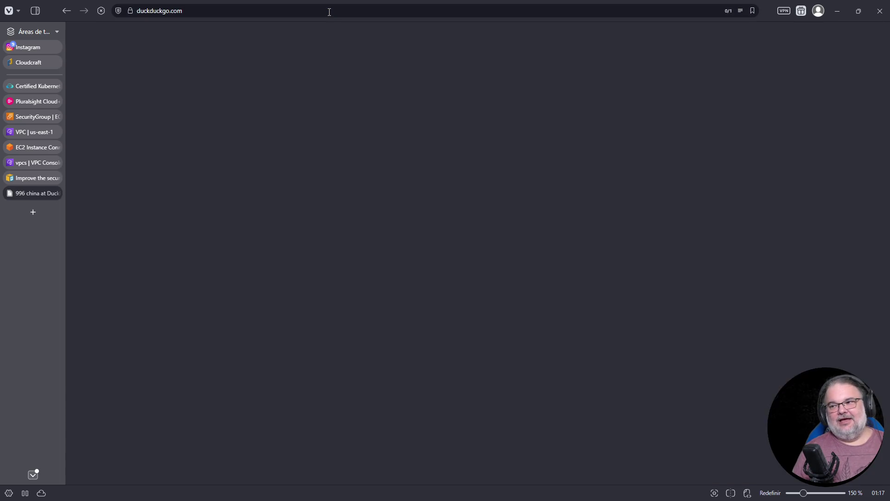
pyautogui.click(284, 330)
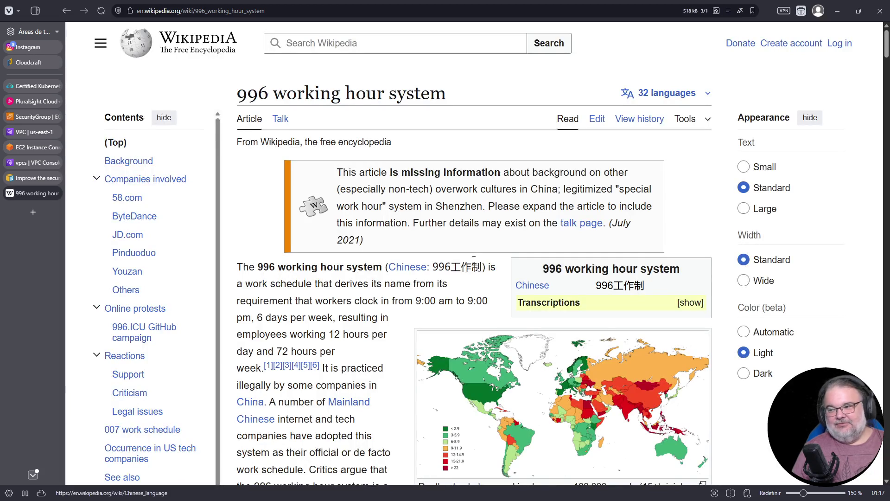
# Highlight the working-hours and '6 days per week' phrases, then enlarge the overwork-deaths map
pyautogui.scroll(-3, 453, 267)
pyautogui.moveTo(413, 161); pyautogui.dragTo(440, 161)
pyautogui.moveTo(473, 161); pyautogui.dragTo(489, 161)
pyautogui.moveTo(255, 179); pyautogui.dragTo(335, 178)
pyautogui.click(604, 270)
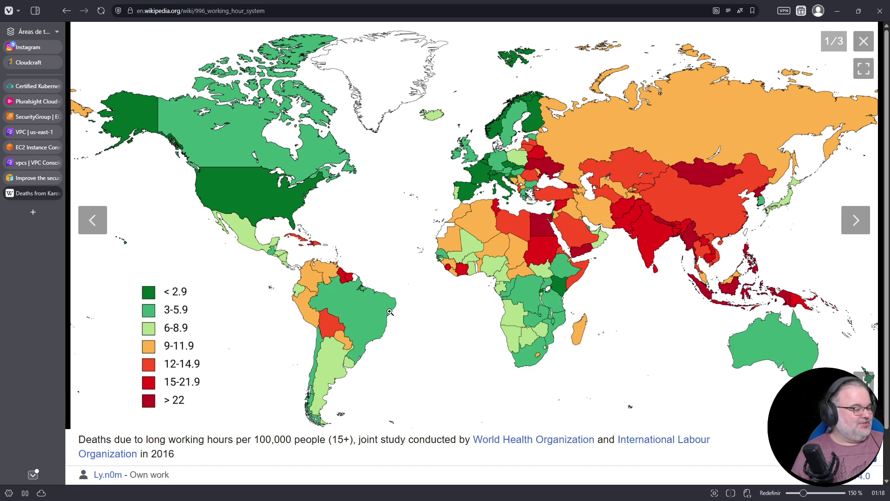
# View the full-size Deaths_from_Karoshi.png map, then go back twice to the 996 article
pyautogui.scroll(-2, 458, 314)
pyautogui.scroll(2, 461, 297)
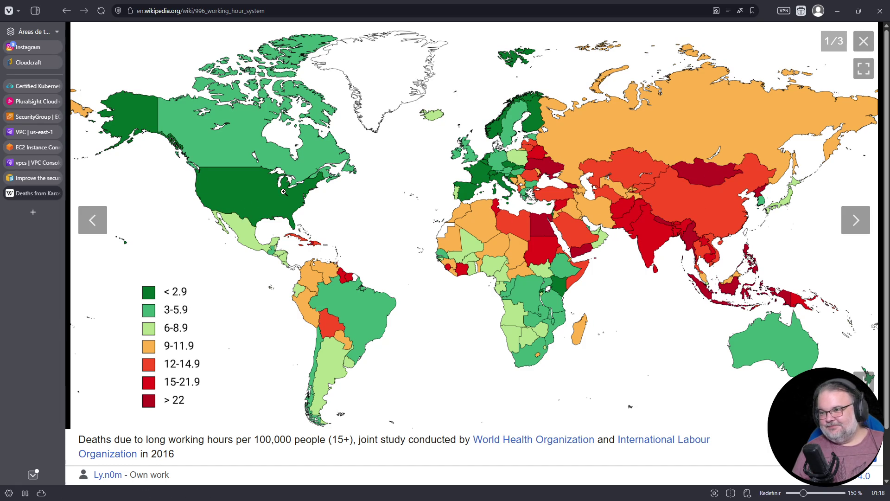
pyautogui.click(281, 180)
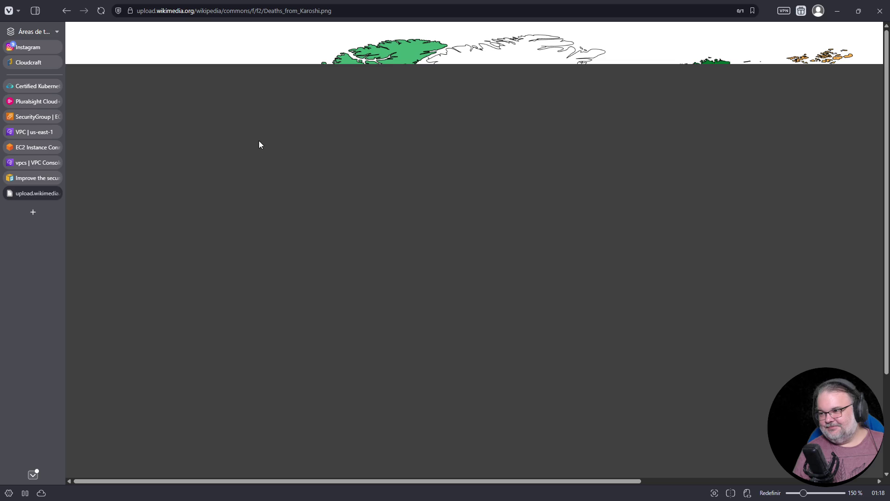
pyautogui.click(66, 11)
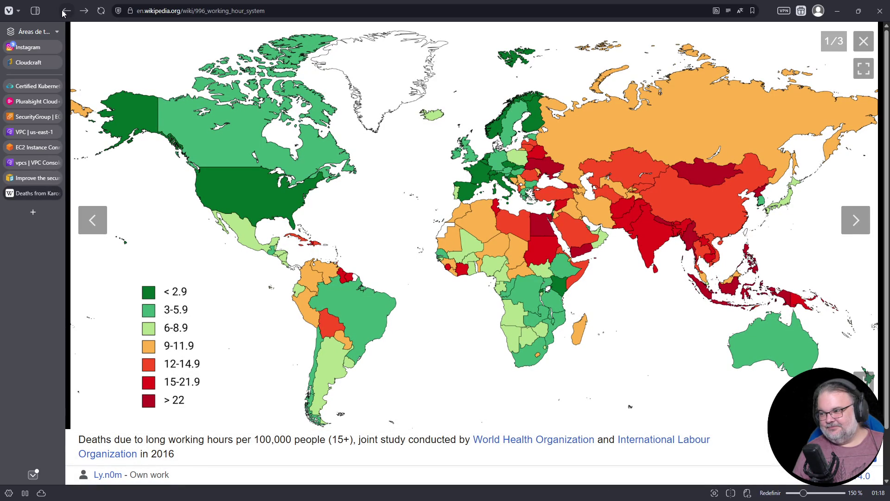
pyautogui.click(64, 12)
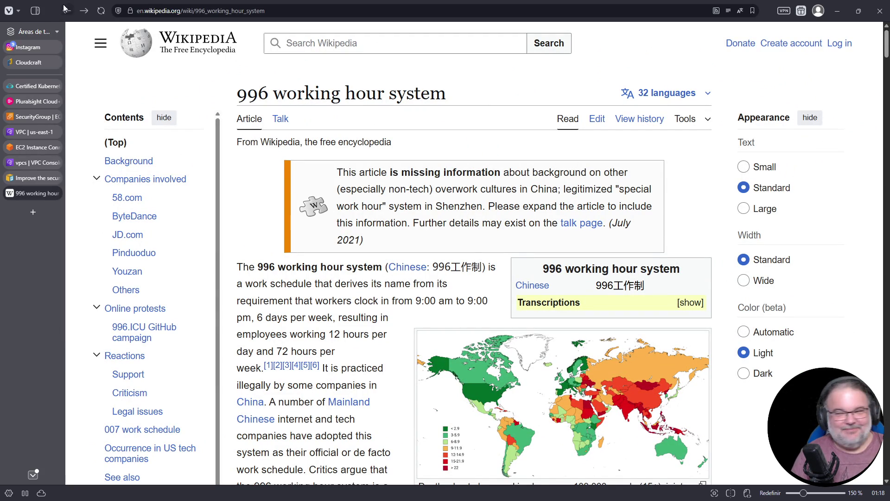
# Select the article title, then reopen the overwork-deaths world map in the image viewer
pyautogui.doubleClick(306, 91)
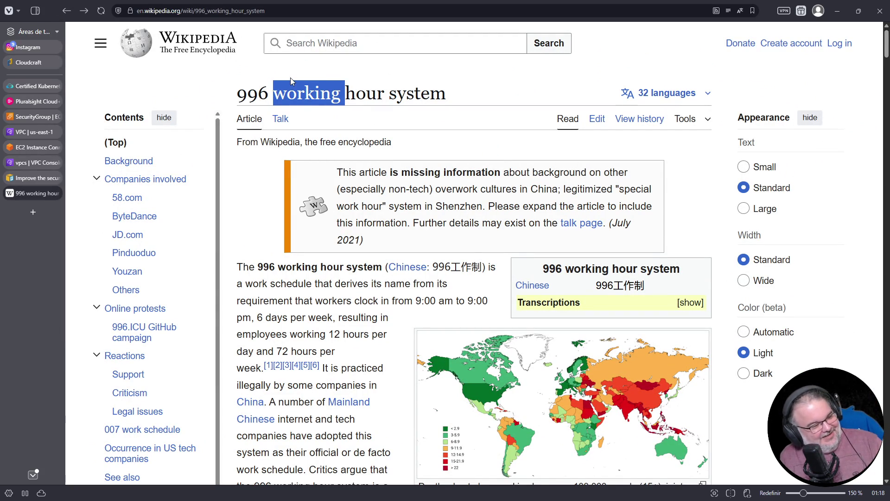
pyautogui.tripleClick(320, 95)
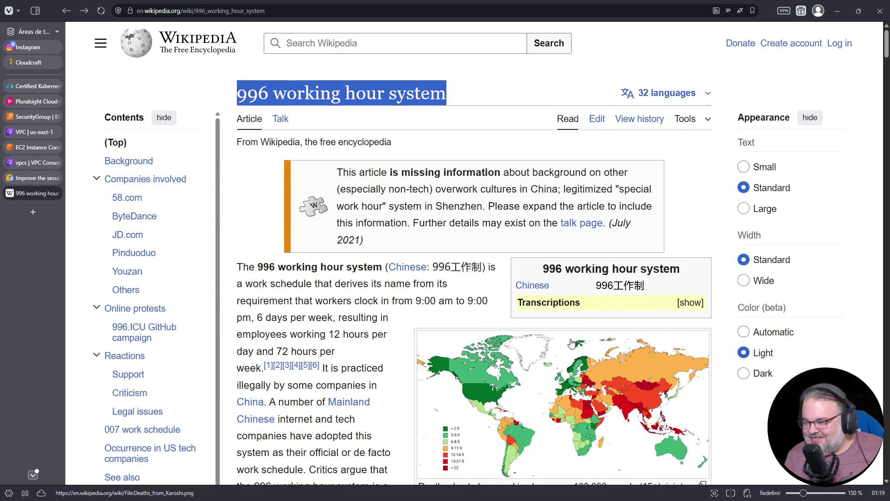
pyautogui.scroll(-5, 648, 165)
pyautogui.click(647, 164)
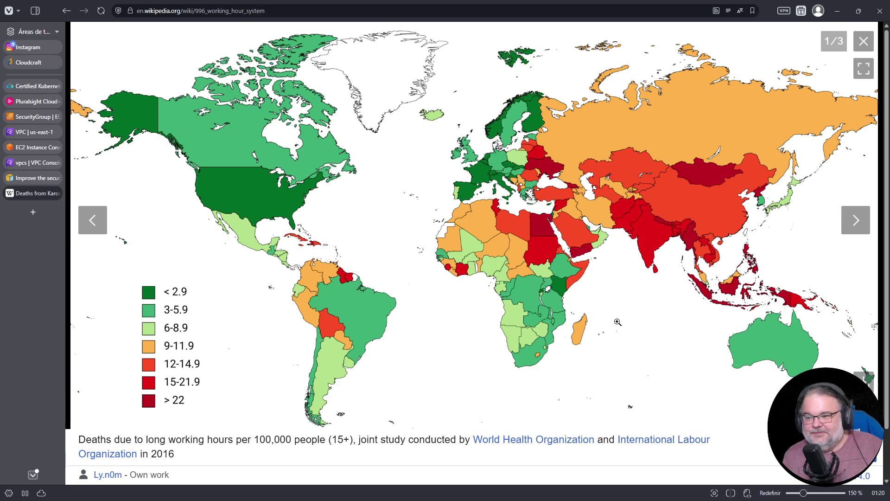
# Close the enlarged map and scroll the 996 article down to its Background section
pyautogui.click(864, 41)
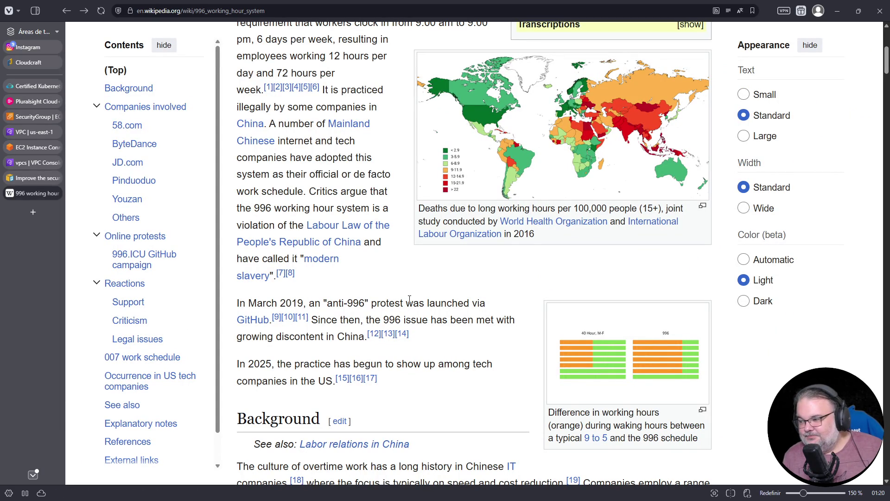
pyautogui.scroll(-5, 412, 298)
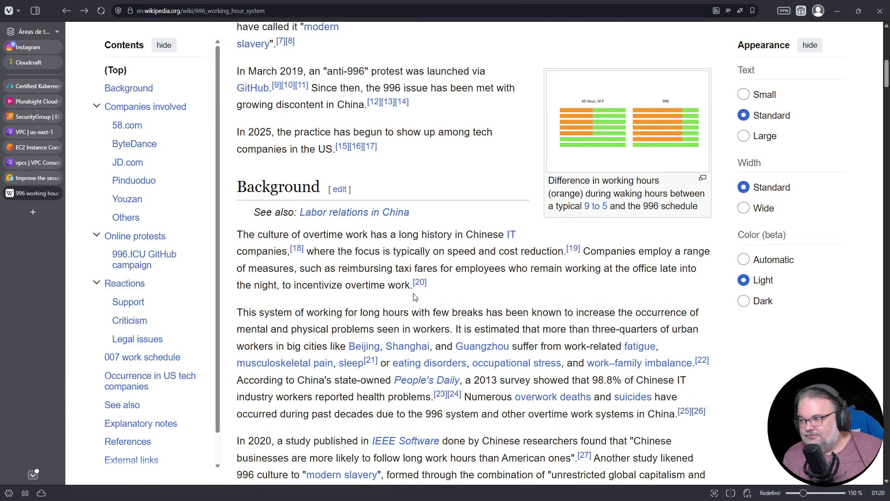
# Close the 996 Wikipedia tab and switch to the launch-wizard-1 security group tab
pyautogui.click(56, 193)
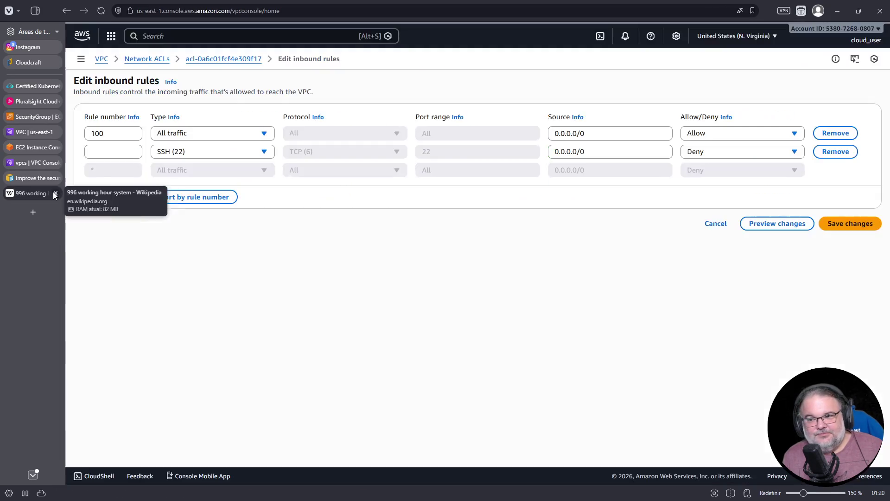
pyautogui.moveTo(22, 96)
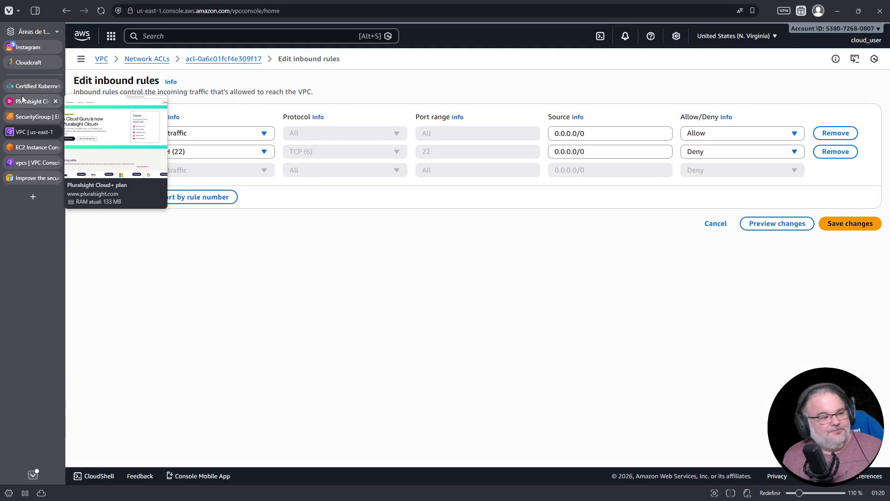
pyautogui.moveTo(38, 122)
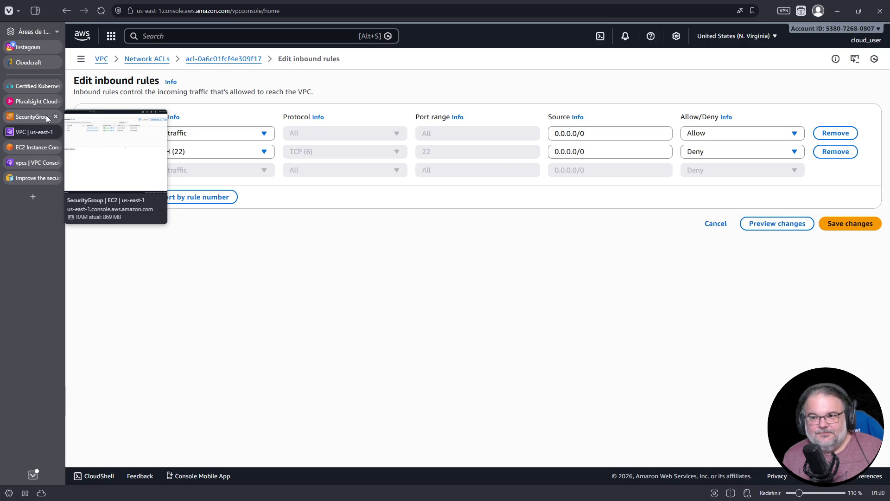
pyautogui.click(47, 118)
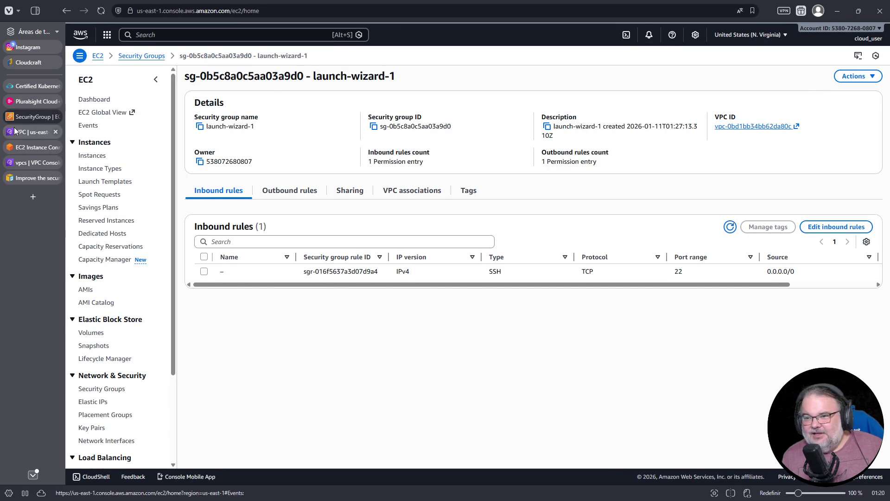
# Scroll the launch-wizard-1 inbound rules table sideways to inspect the SSH rule
pyautogui.moveTo(18, 141)
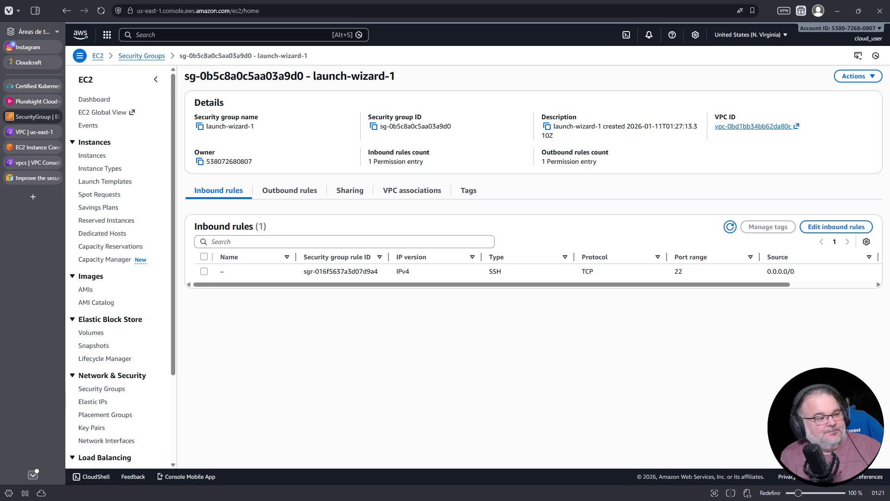
pyautogui.moveTo(342, 285); pyautogui.dragTo(461, 293)
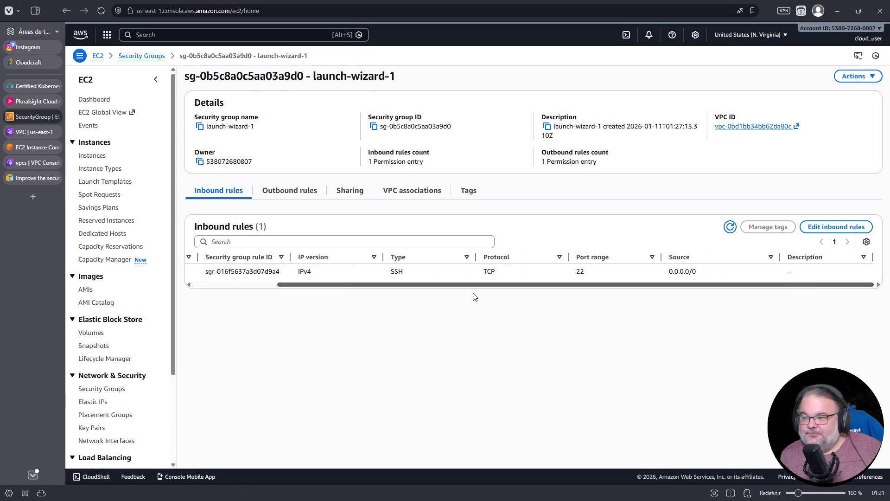
pyautogui.moveTo(527, 293); pyautogui.dragTo(230, 288)
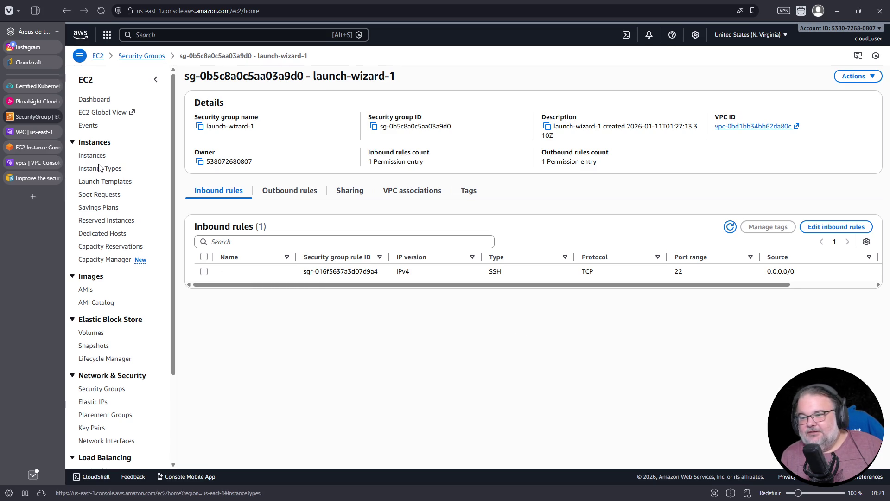
# Close the EC2 Instance Connect session tab and return to the vim notes in the terminal
pyautogui.click(36, 149)
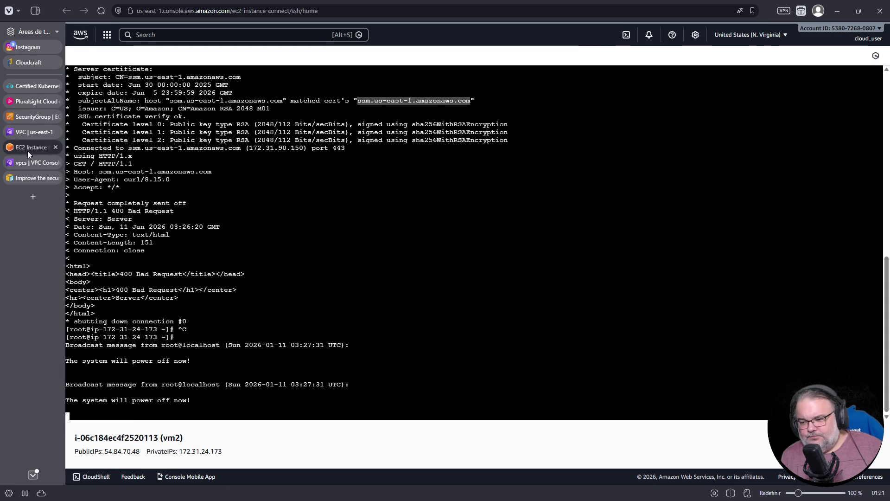
pyautogui.click(56, 147)
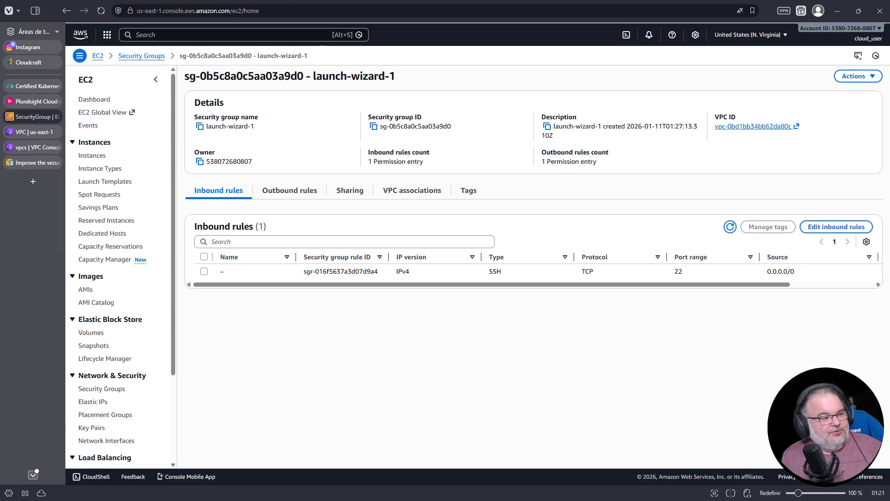
pyautogui.hotkey('alt', 'Tab')
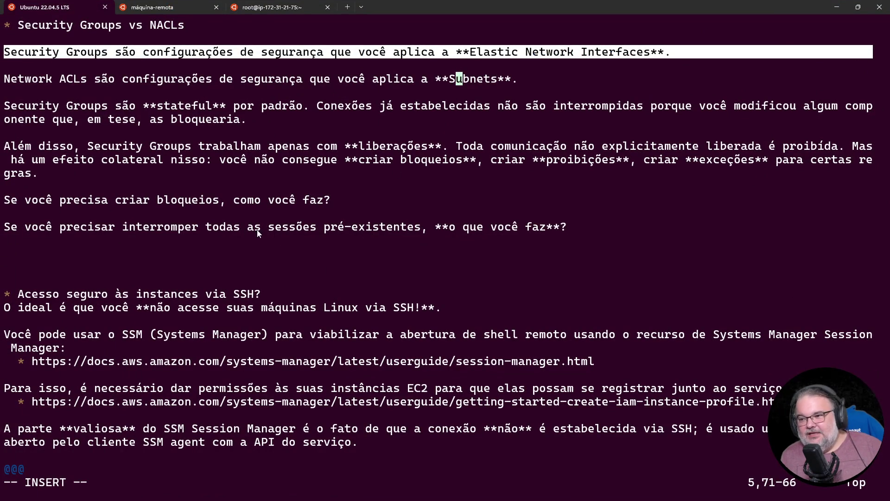
pyautogui.click(21, 204)
# Reconnect to the remote instance by rerunning the recalled aws ssm start-session command
pyautogui.click(21, 204)
pyautogui.click(131, 230)
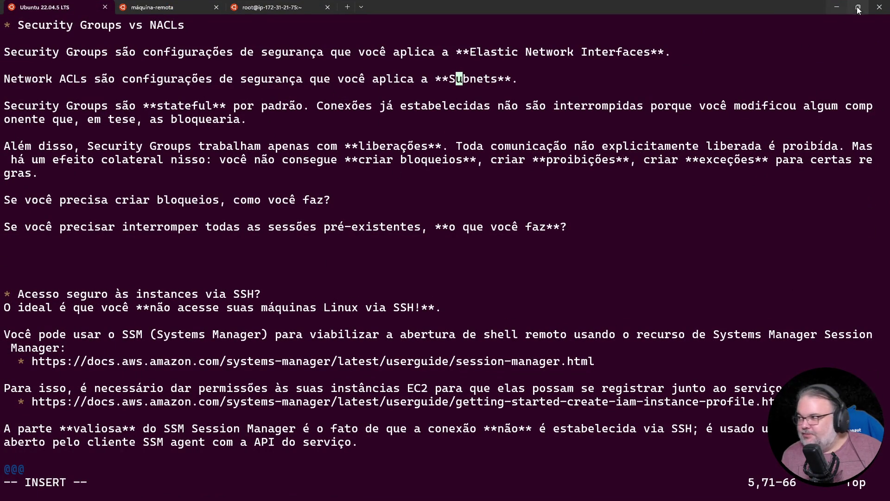
pyautogui.click(167, 7)
pyautogui.press('Up')
pyautogui.press('Return')
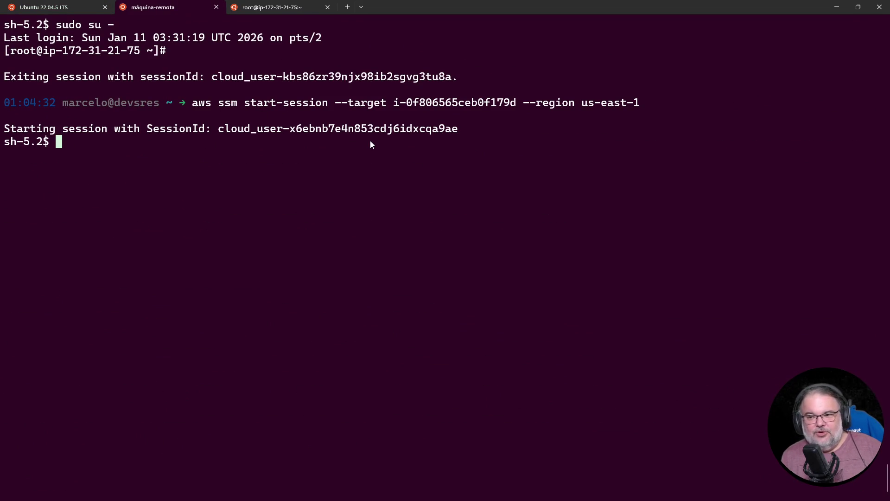
# Become root with sudo su - and rerun the while loop printing the date and $RANDOM each second
pyautogui.write('sudo su -')
pyautogui.press('Return')
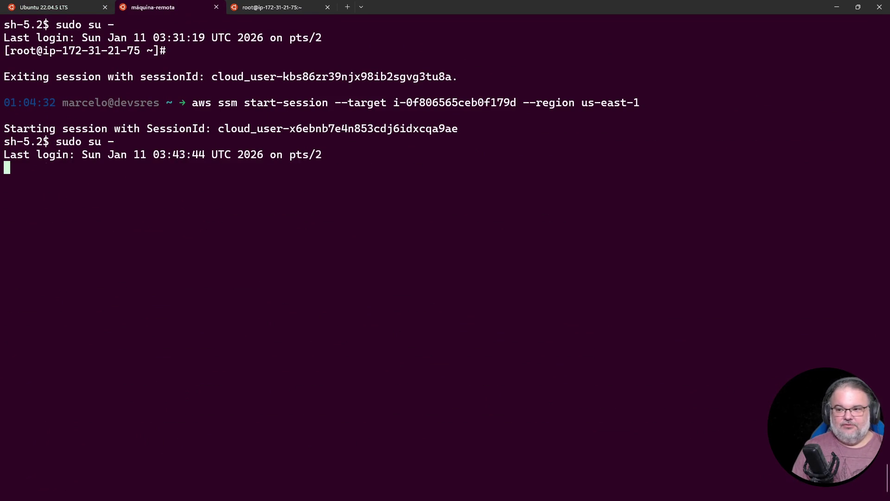
pyautogui.hotkey('ctrl', 'c')
pyautogui.hotkey('ctrl', 'r')
pyautogui.write('while')
pyautogui.press('Return')
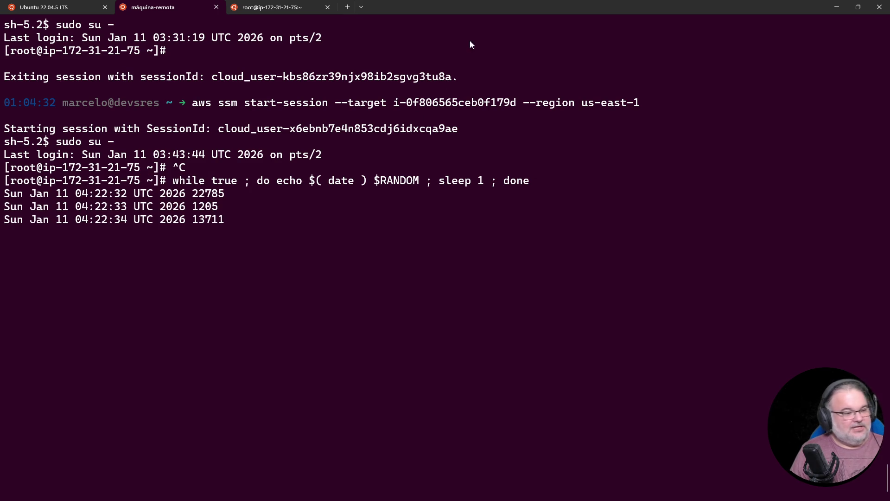
pyautogui.moveTo(672, 3); pyautogui.dragTo(672, 264)
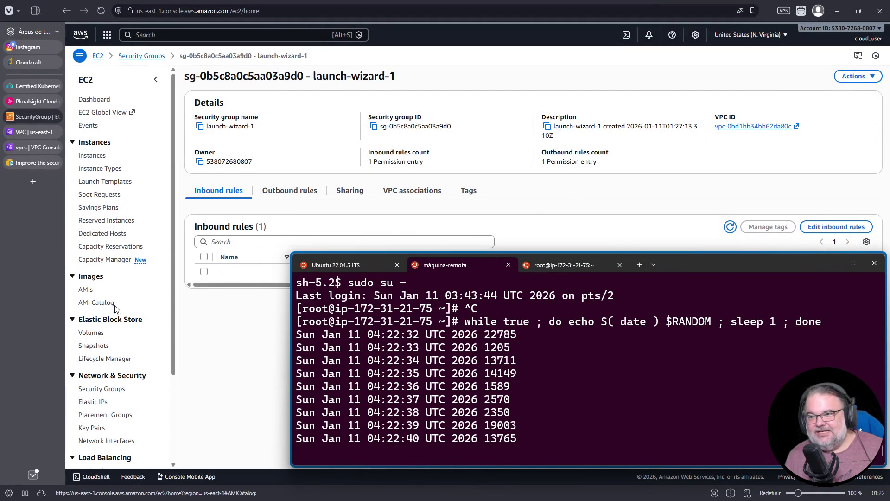
# Remove the SSH deny rule, set inbound rule 100 to Deny, and save the network ACL
pyautogui.click(35, 148)
pyautogui.click(35, 132)
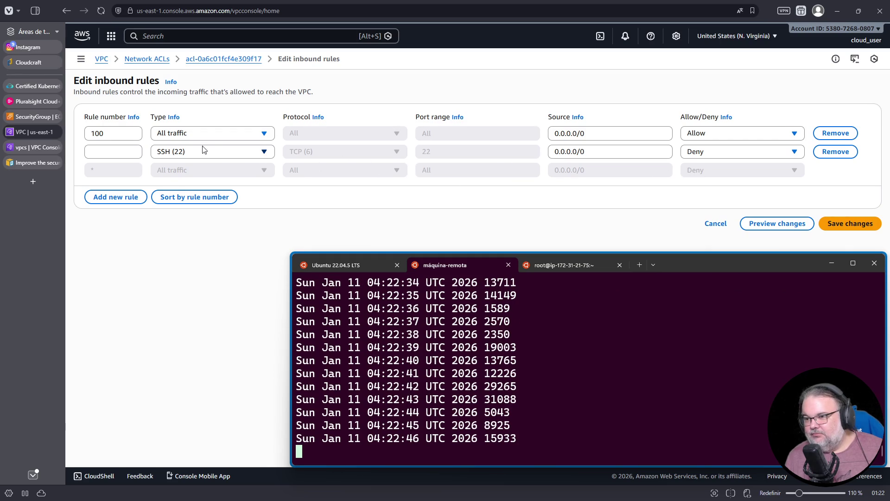
pyautogui.click(841, 155)
pyautogui.click(728, 134)
pyautogui.click(702, 166)
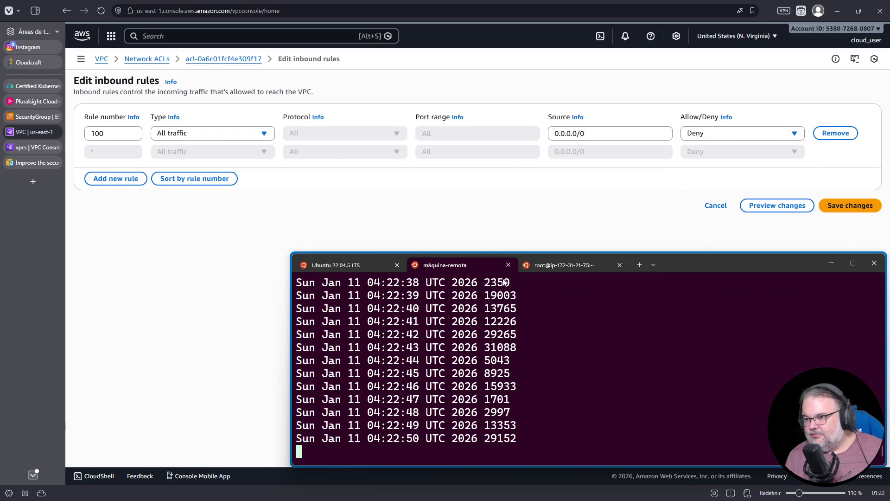
pyautogui.click(851, 208)
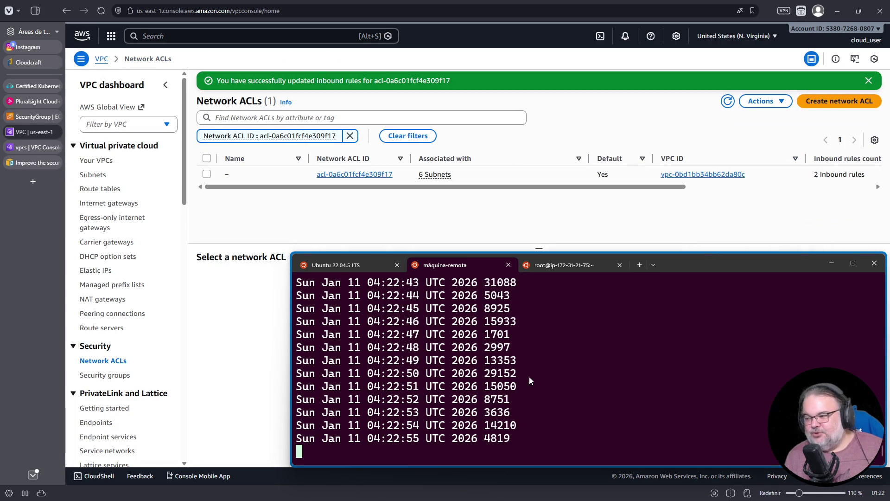
# Reposition the terminal over the ACL table and maximize it to watch the frozen loop
pyautogui.moveTo(602, 265); pyautogui.dragTo(478, 90)
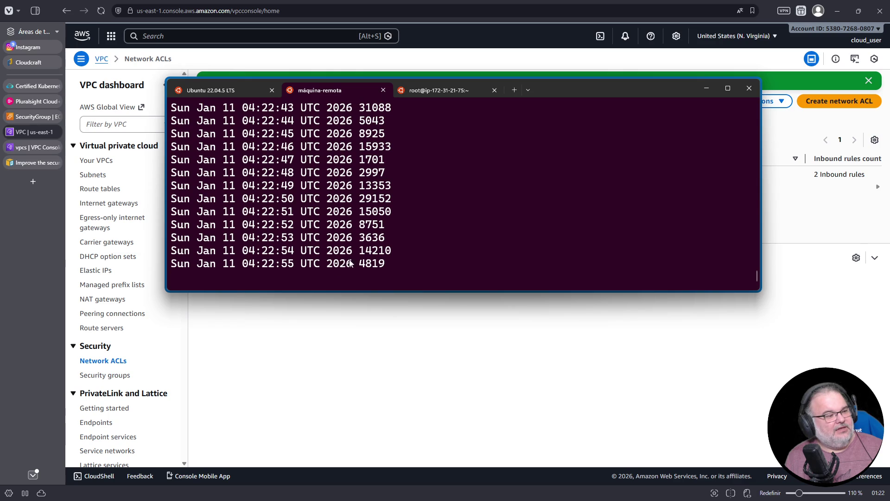
pyautogui.moveTo(578, 94)
pyautogui.mouseDown()
pyautogui.moveTo(692, 229)
pyautogui.moveTo(664, 260)
pyautogui.mouseUp()
pyautogui.doubleClick(664, 260)
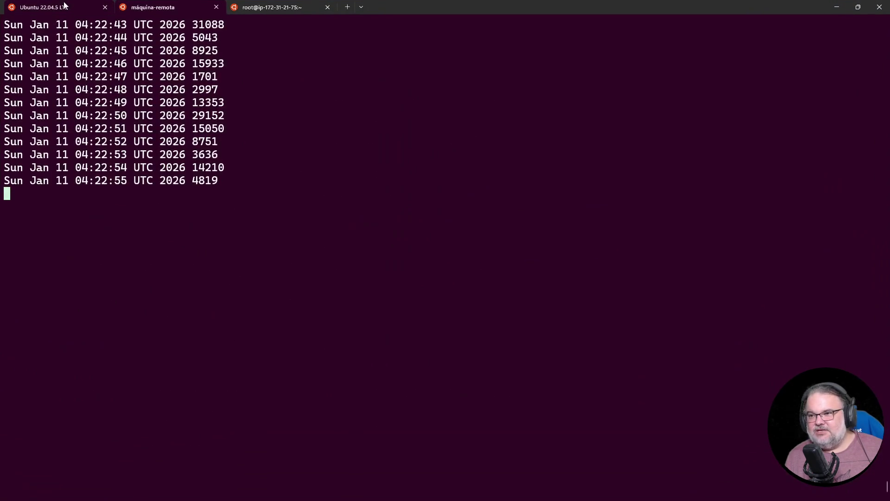
# Write the Portuguese vim note that NetworkACLs block and interrupt existing sessions because they're **stateless**, then minimize the terminal
pyautogui.click(64, 7)
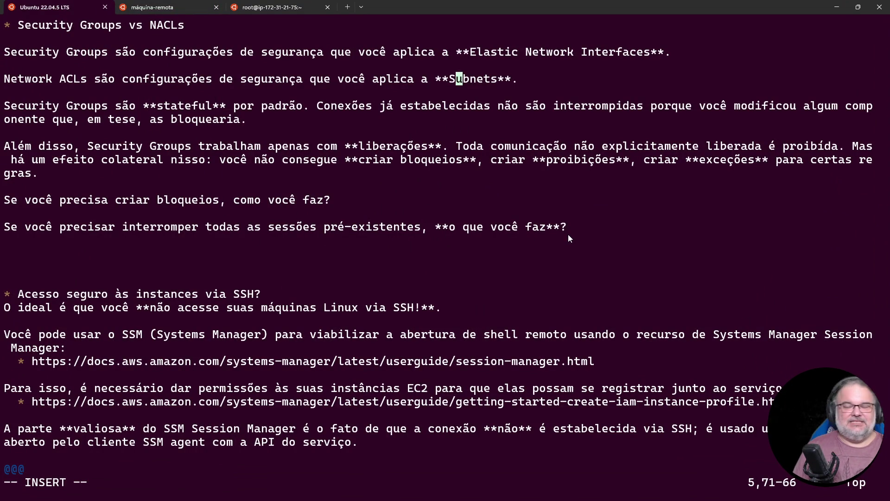
pyautogui.press('Down')
pyautogui.press('Down')
pyautogui.press('Down')
pyautogui.press('Up')
pyautogui.press('Up')
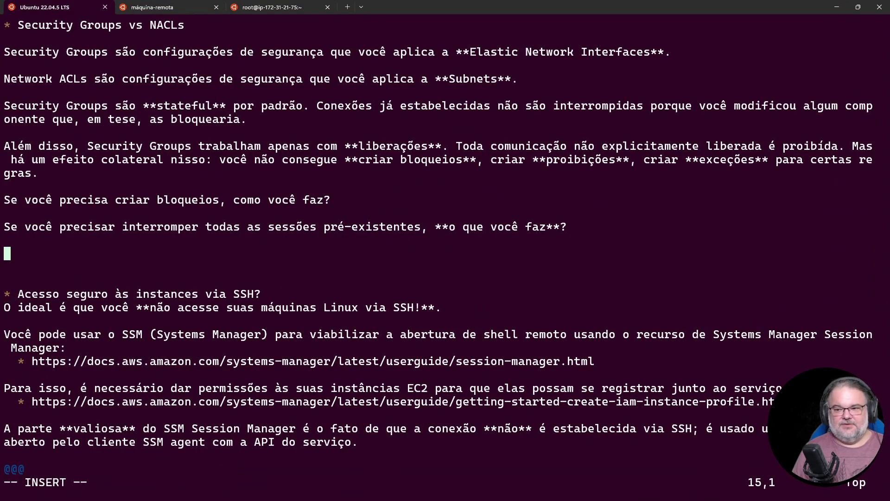
pyautogui.write('Netwo')
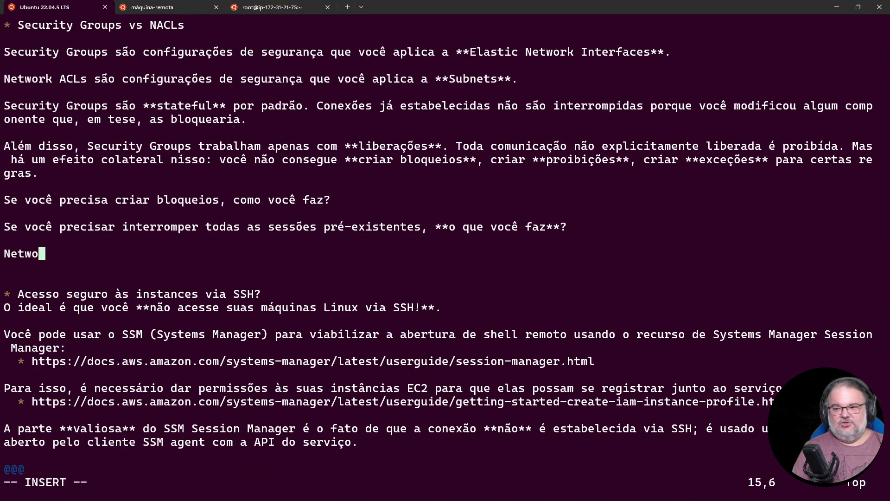
pyautogui.write('rkACLs ')
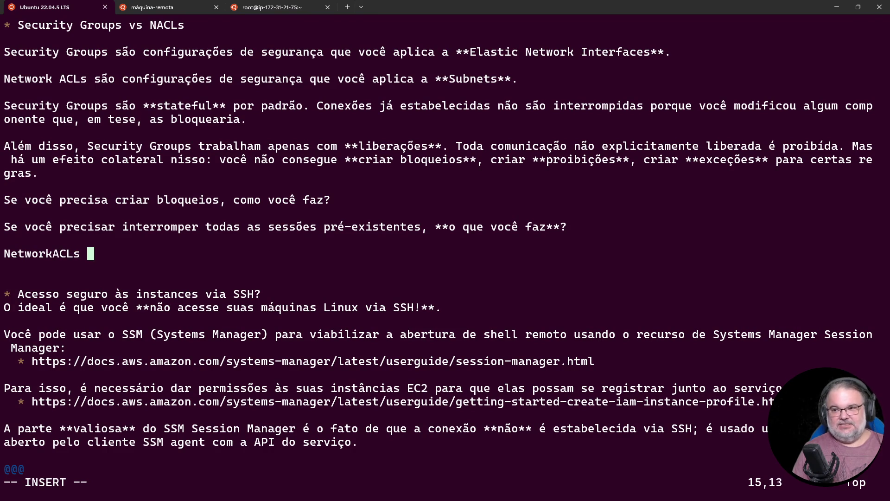
pyautogui.write('permitem tan')
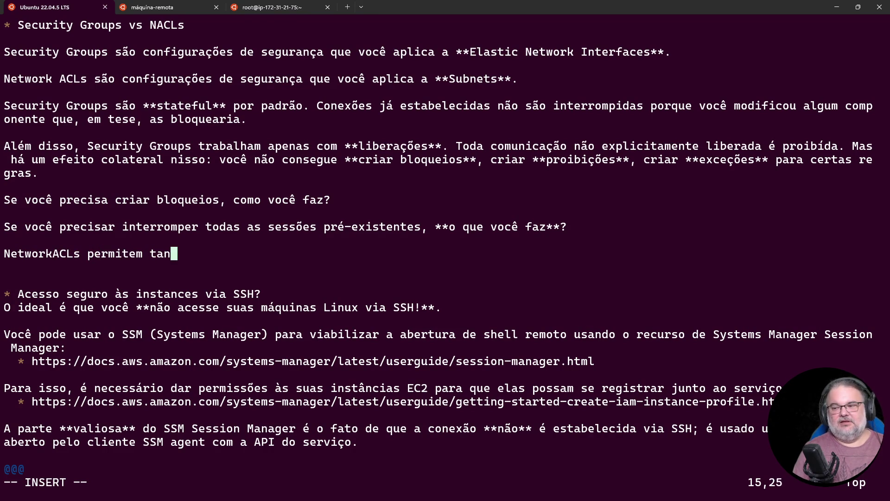
pyautogui.write('to criar bloqueios qua')
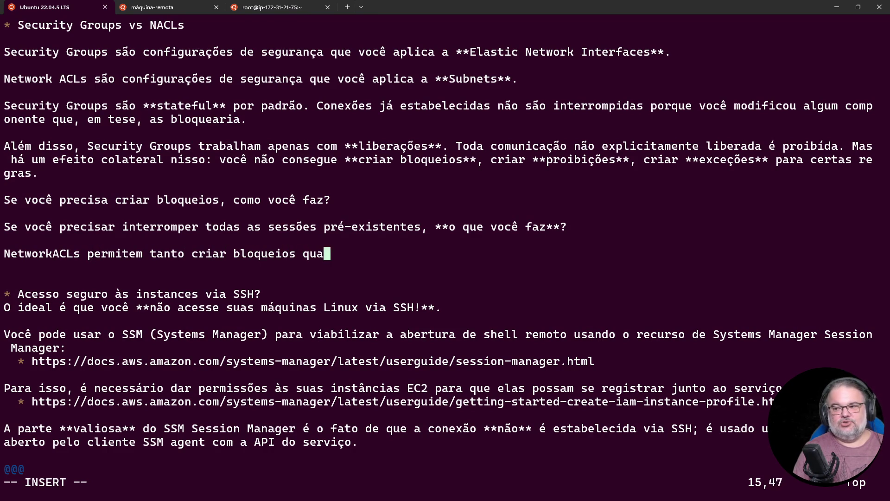
pyautogui.write('nto uinta')
pyautogui.press('BackSpace')
pyautogui.press('BackSpace')
pyautogui.press('BackSpace')
pyautogui.write('interromper ses')
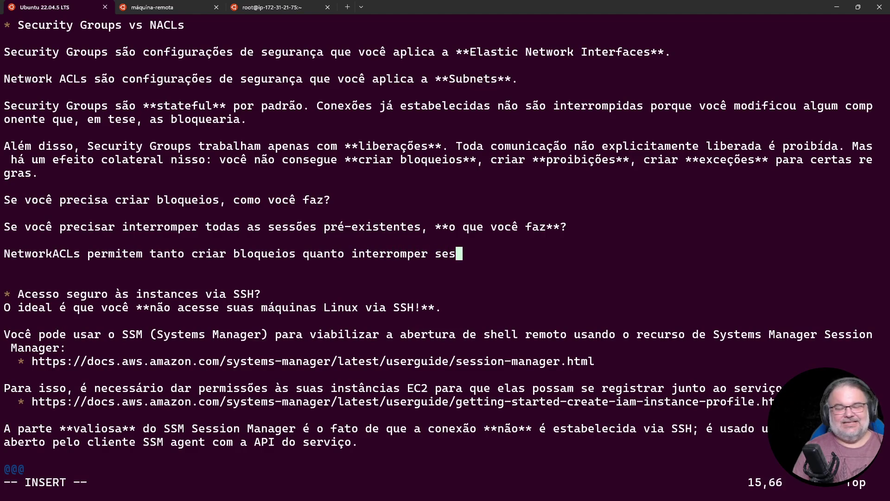
pyautogui.write('sões pré-existentes')
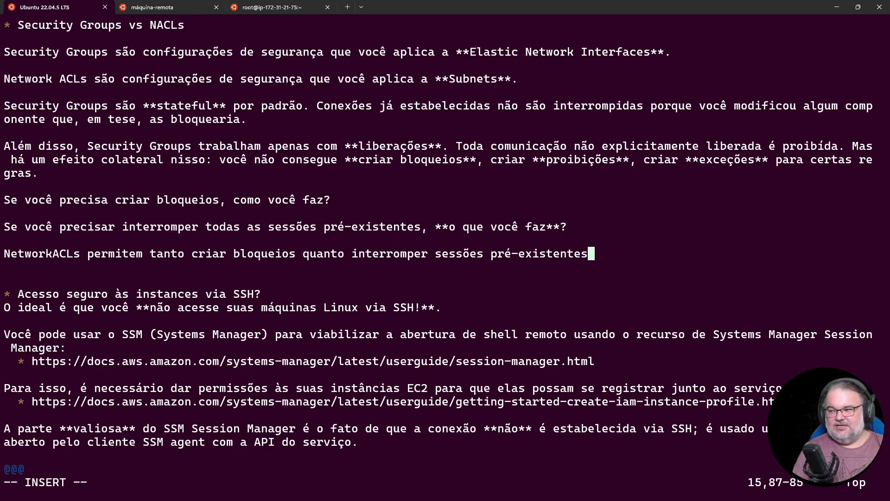
pyautogui.write(' porque é um recuros **stat')
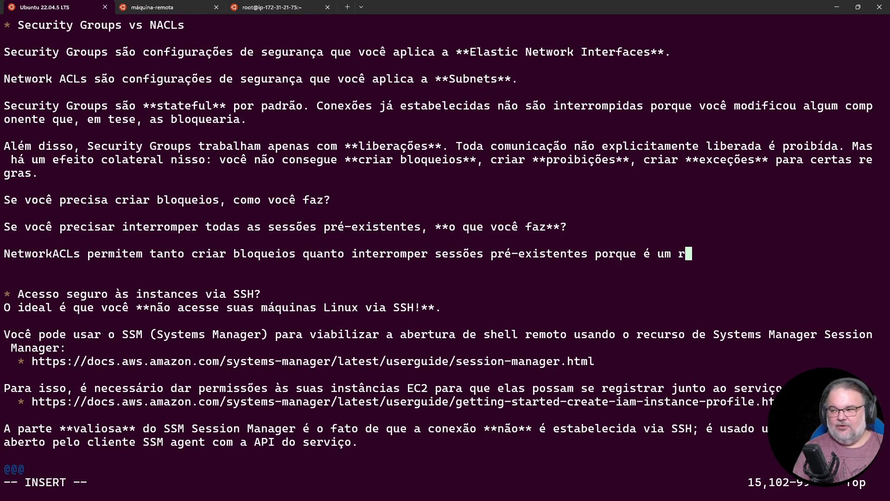
pyautogui.write('eless**.')
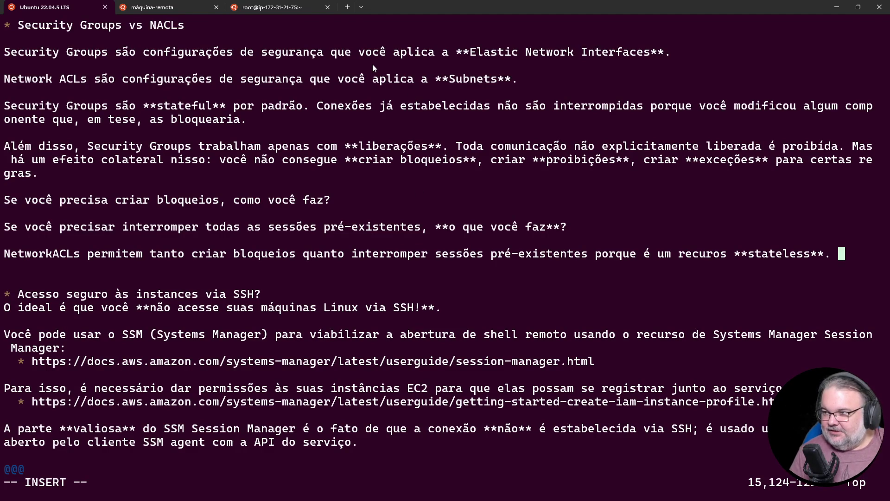
pyautogui.moveTo(459, 10)
pyautogui.mouseDown()
pyautogui.moveTo(455, 144)
pyautogui.moveTo(602, 281)
pyautogui.mouseUp()
pyautogui.click(756, 263)
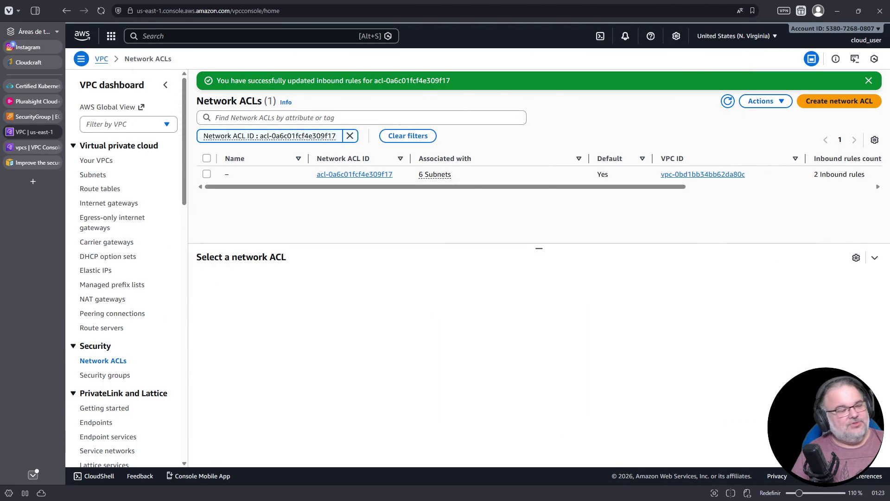
# Open the default ACL acl-0a6c01fcf4e309f17 and review its outbound and inbound rules
pyautogui.hotkey('alt', 'Tab')
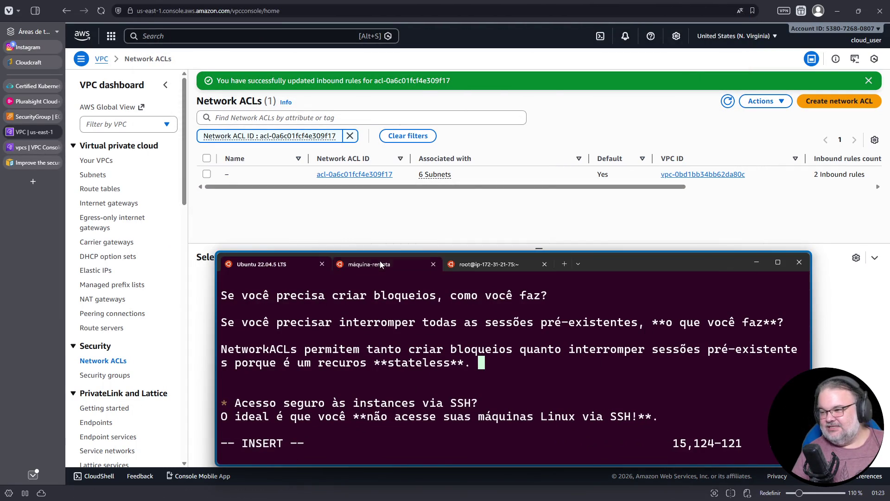
pyautogui.click(487, 264)
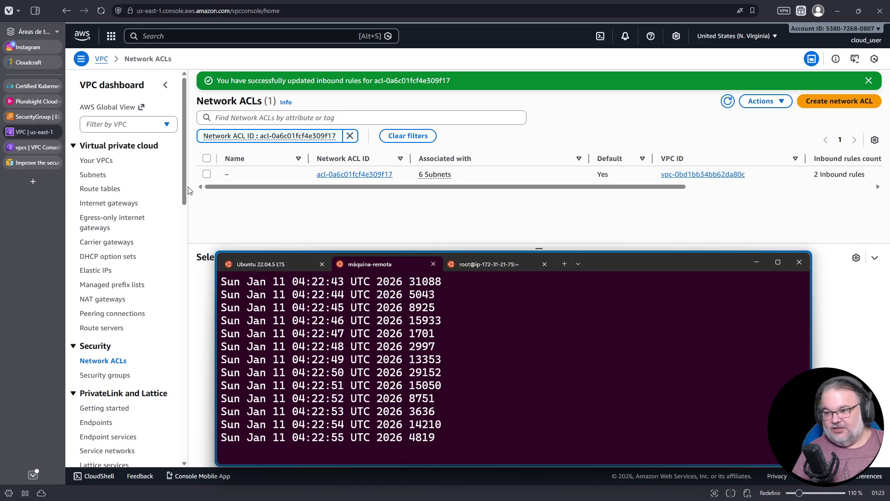
pyautogui.click(97, 301)
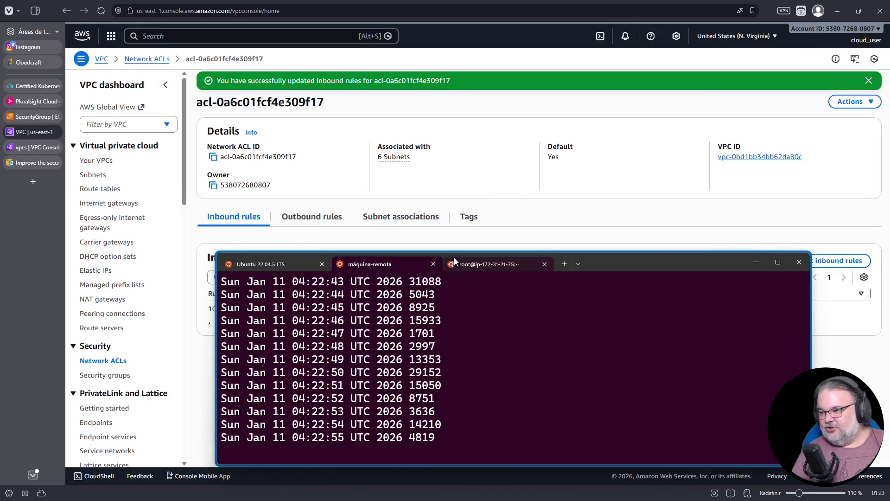
pyautogui.click(324, 221)
pyautogui.moveTo(628, 263); pyautogui.dragTo(627, 378)
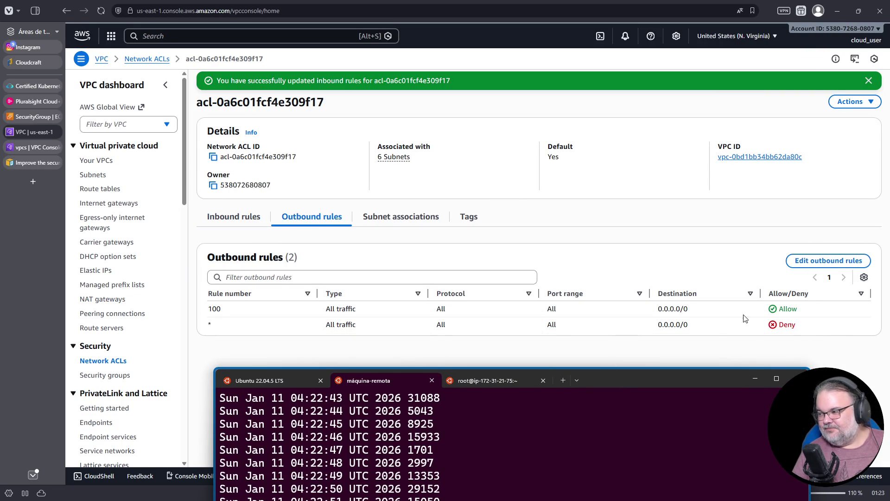
pyautogui.click(255, 218)
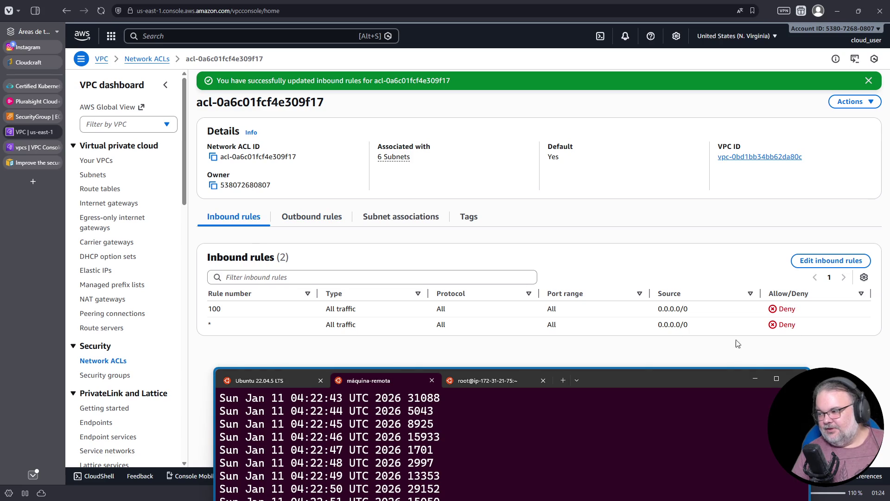
# Set inbound rule 100 back to Allow, save, and enlarge the terminal to watch the loop resume
pyautogui.click(845, 262)
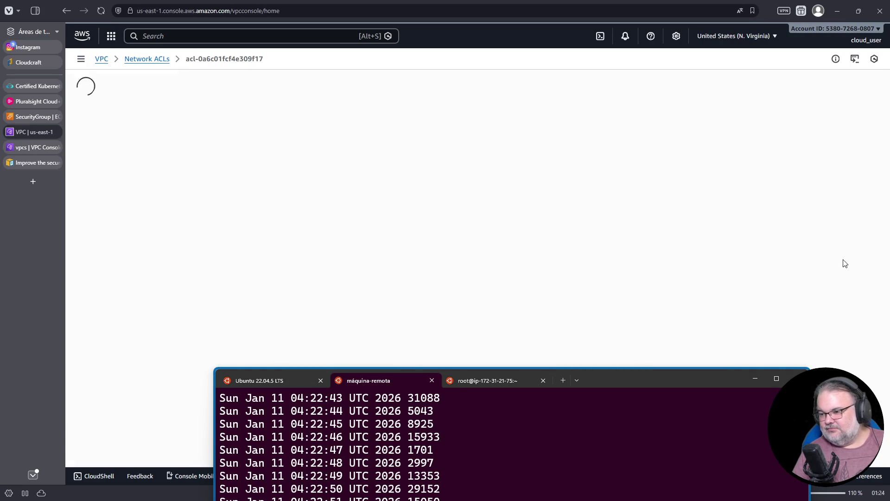
pyautogui.click(763, 137)
pyautogui.click(725, 155)
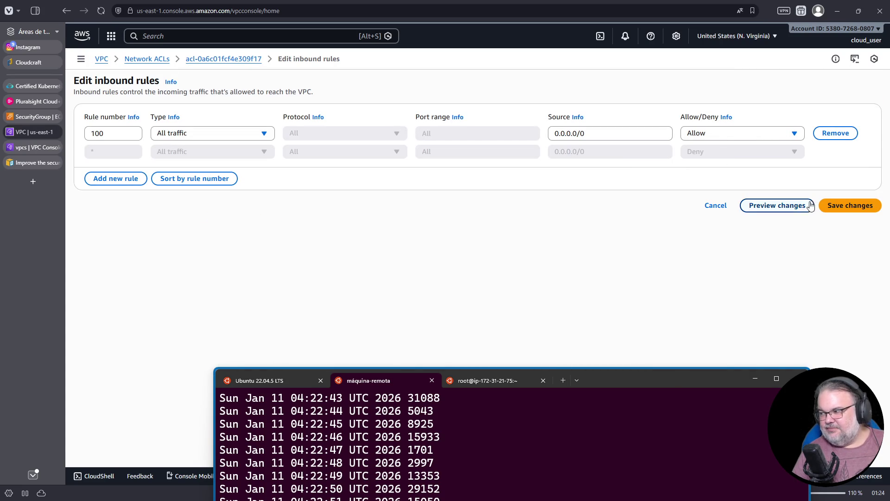
pyautogui.click(851, 205)
pyautogui.moveTo(699, 383)
pyautogui.mouseDown()
pyautogui.moveTo(735, 149)
pyautogui.moveTo(722, 129)
pyautogui.moveTo(715, 54)
pyautogui.mouseUp()
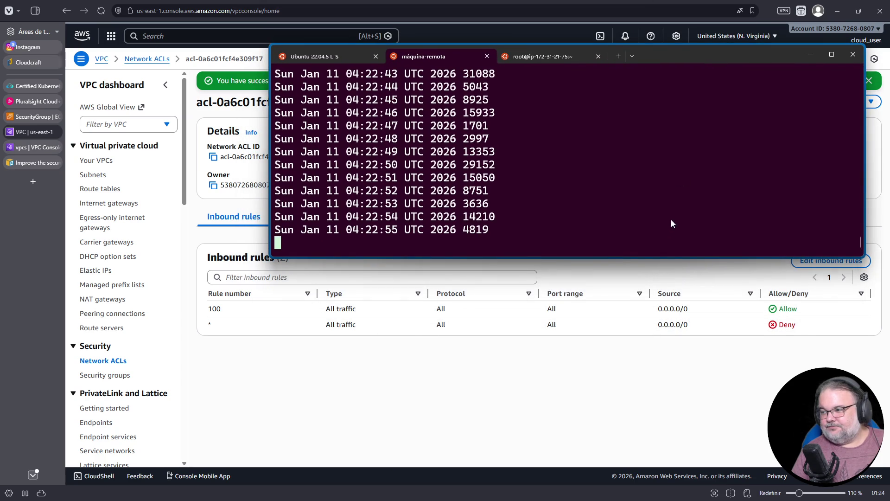
pyautogui.moveTo(662, 259); pyautogui.dragTo(661, 281)
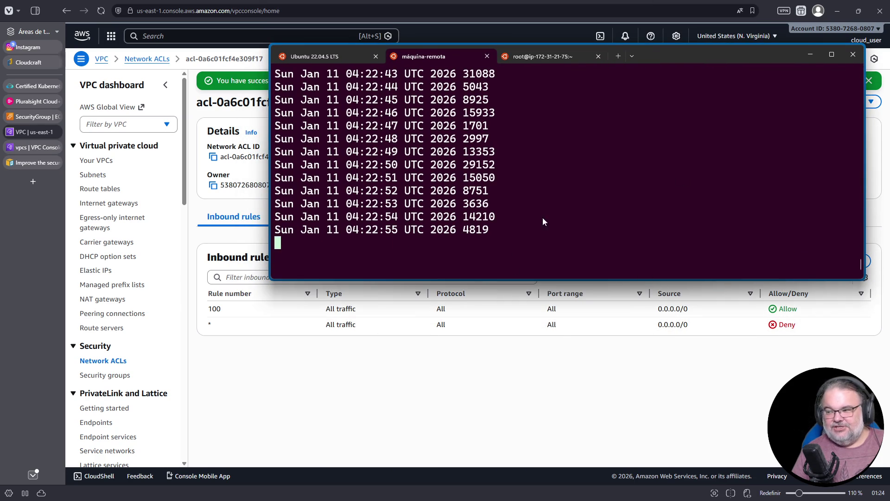